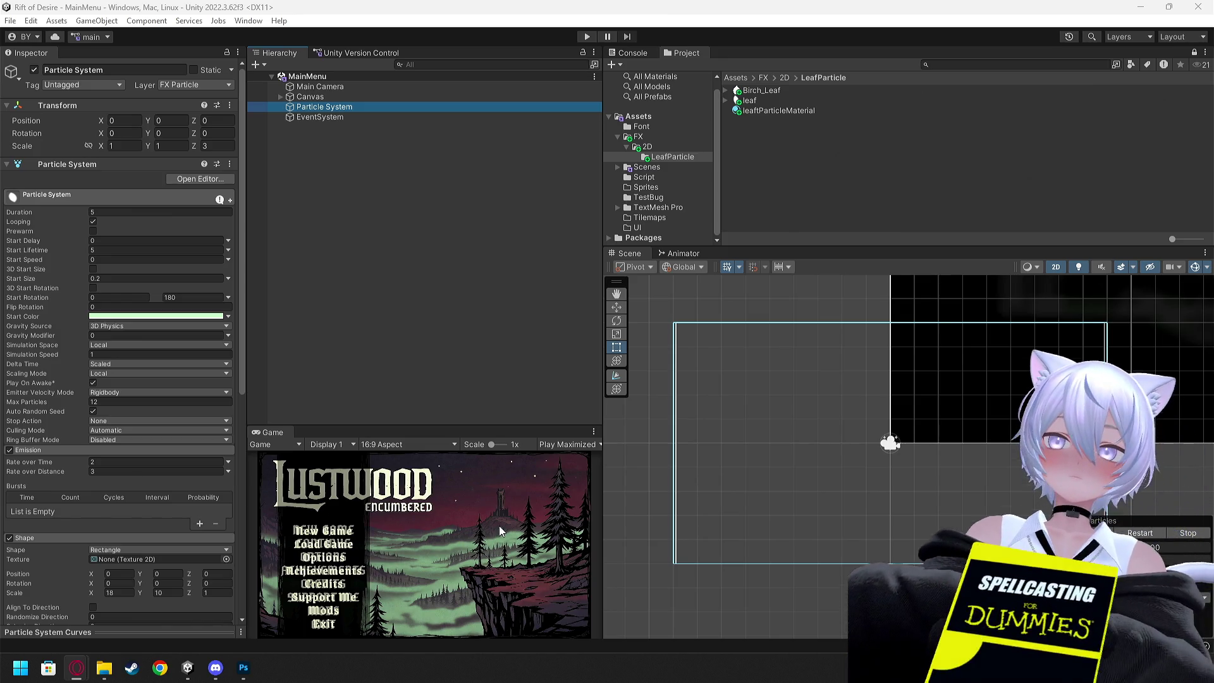
- Assign the Particle System to the UI layer and save the MainMenu scene
left_click(190, 86)
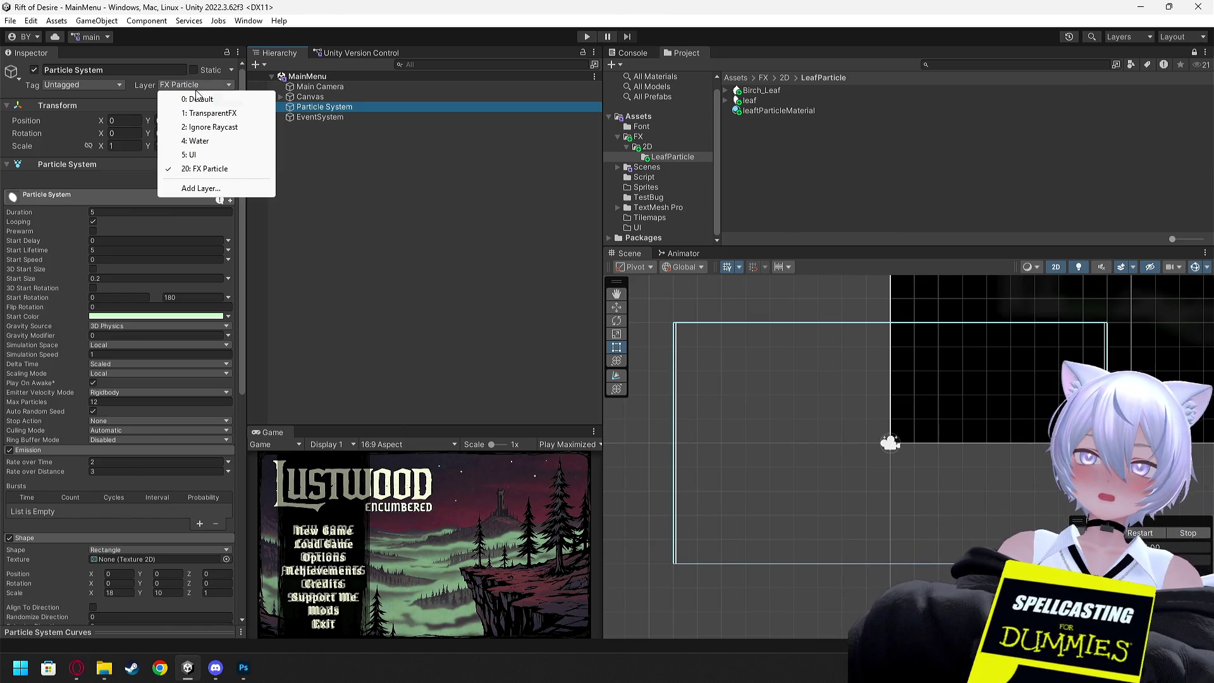
left_click(224, 155)
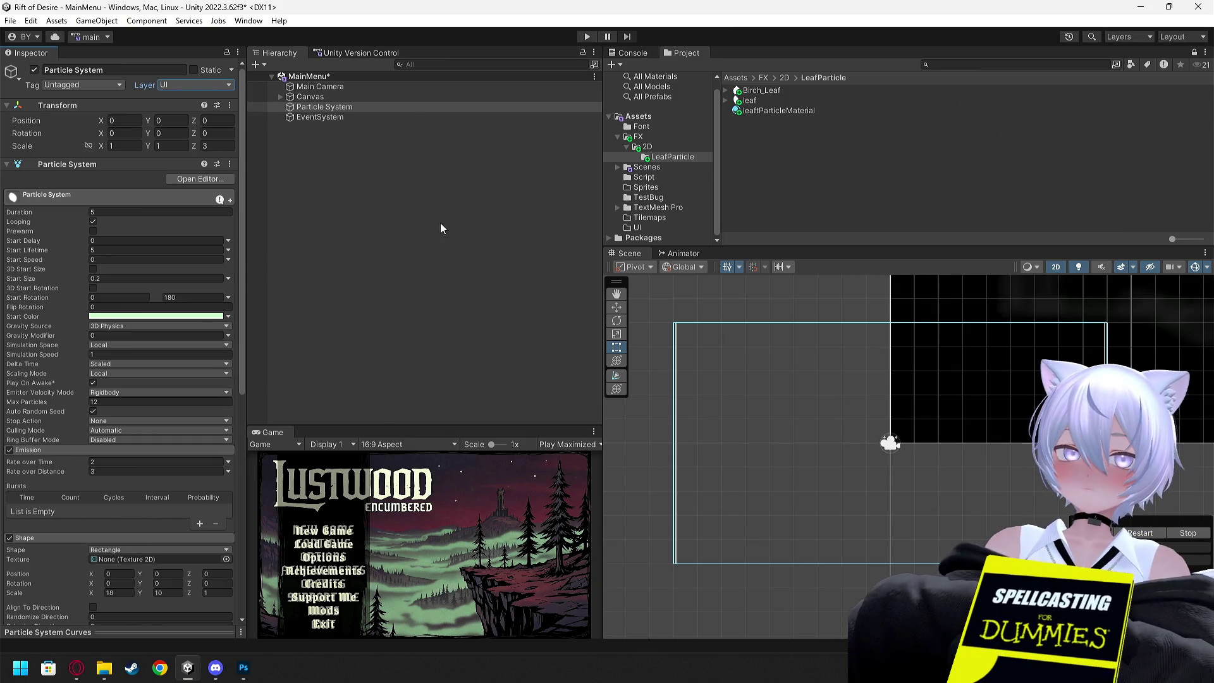
key("ctrl+s")
- Parent the Particle System under Canvas, then start and stop Play mode to preview the menu
left_click(309, 107)
left_click_drag(308, 106, 316, 97)
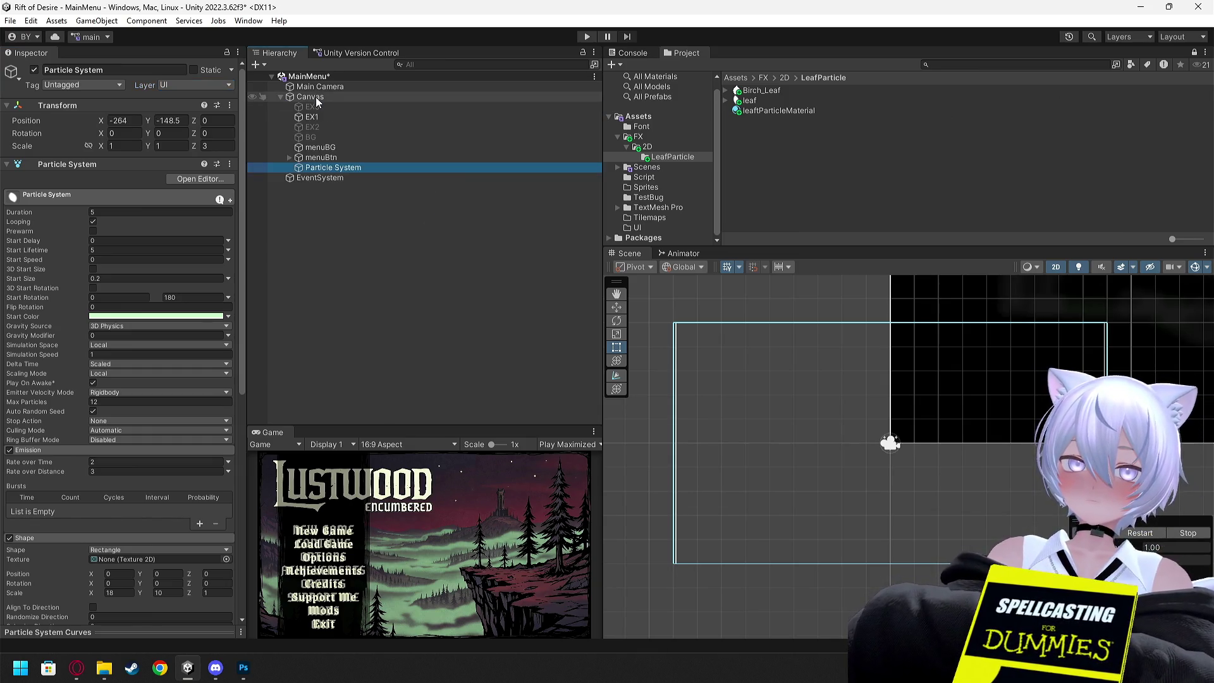
left_click(586, 37)
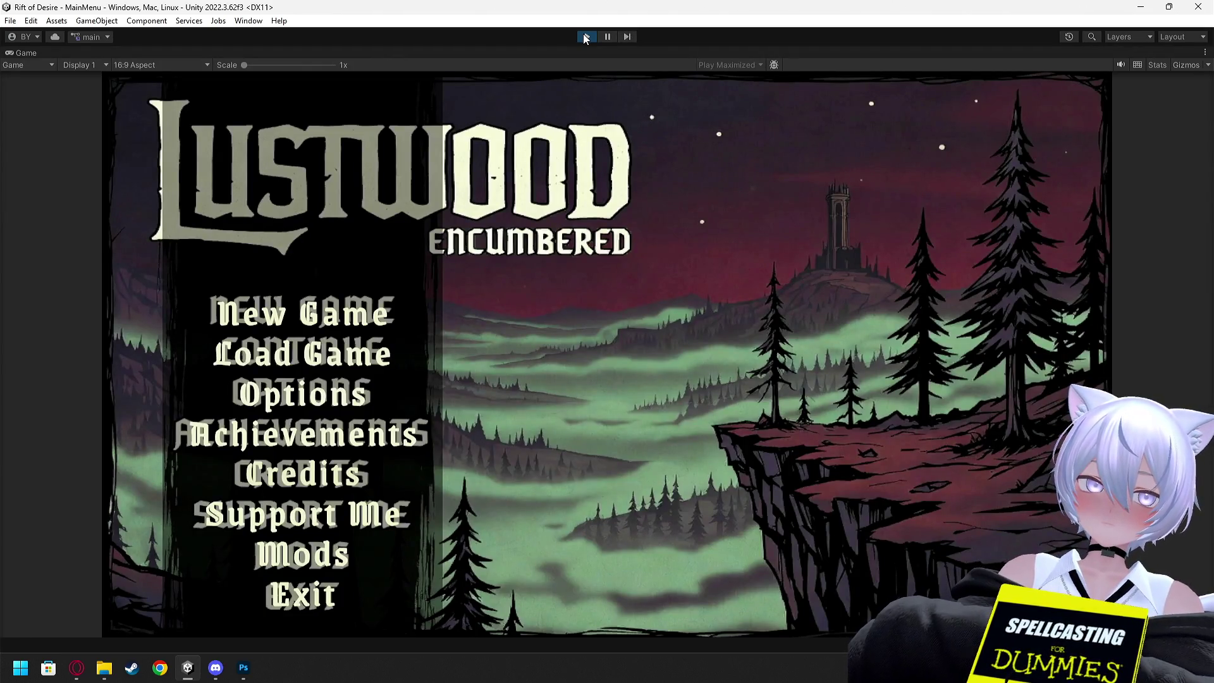
left_click(585, 36)
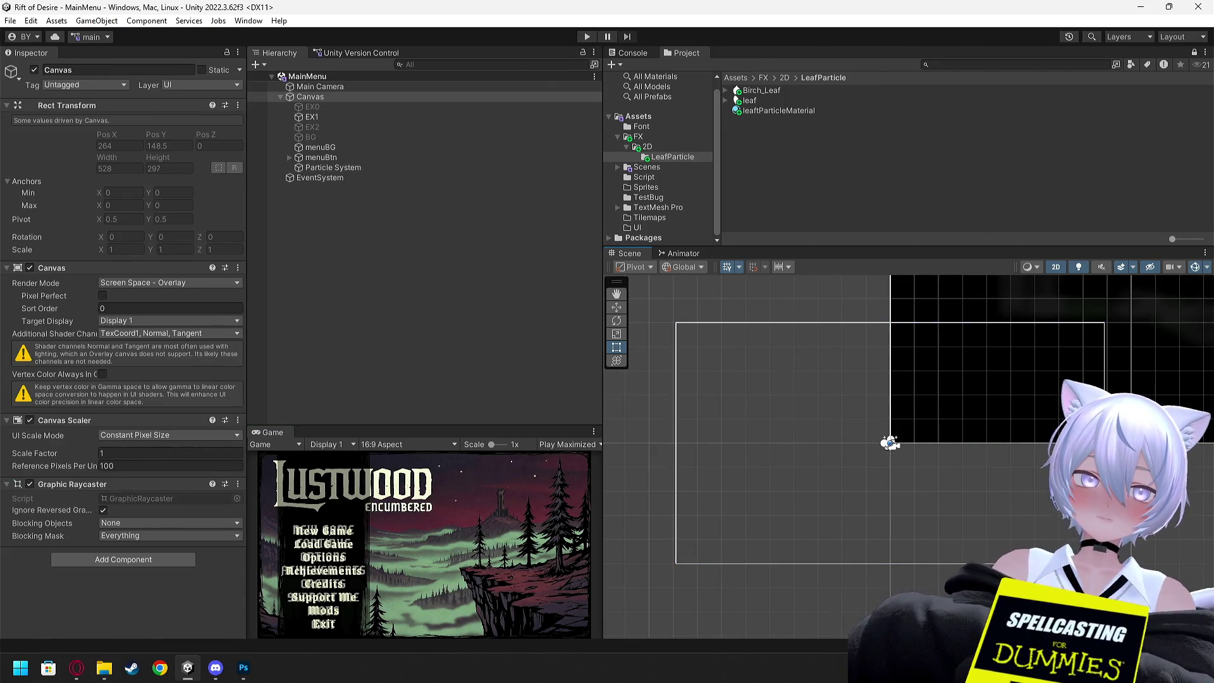
- Inspect the menuBtn, Particle System and menuBG objects under the Canvas
left_click(322, 157)
left_click(334, 167)
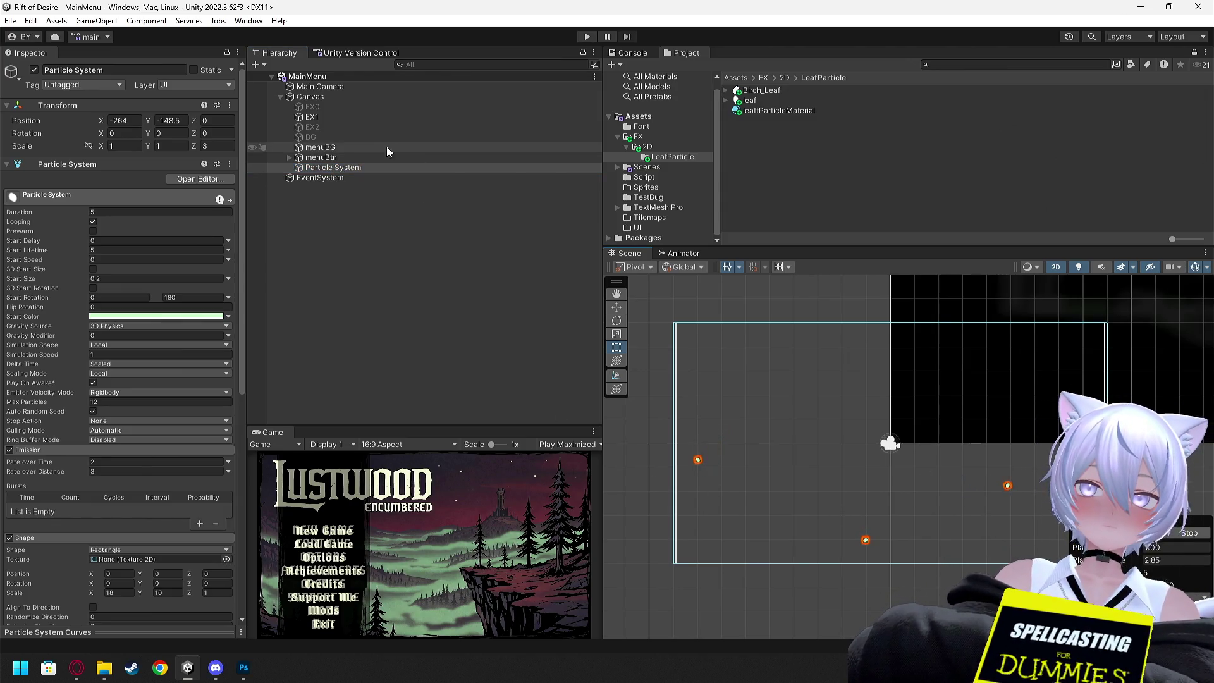
left_click(321, 158)
left_click(320, 147)
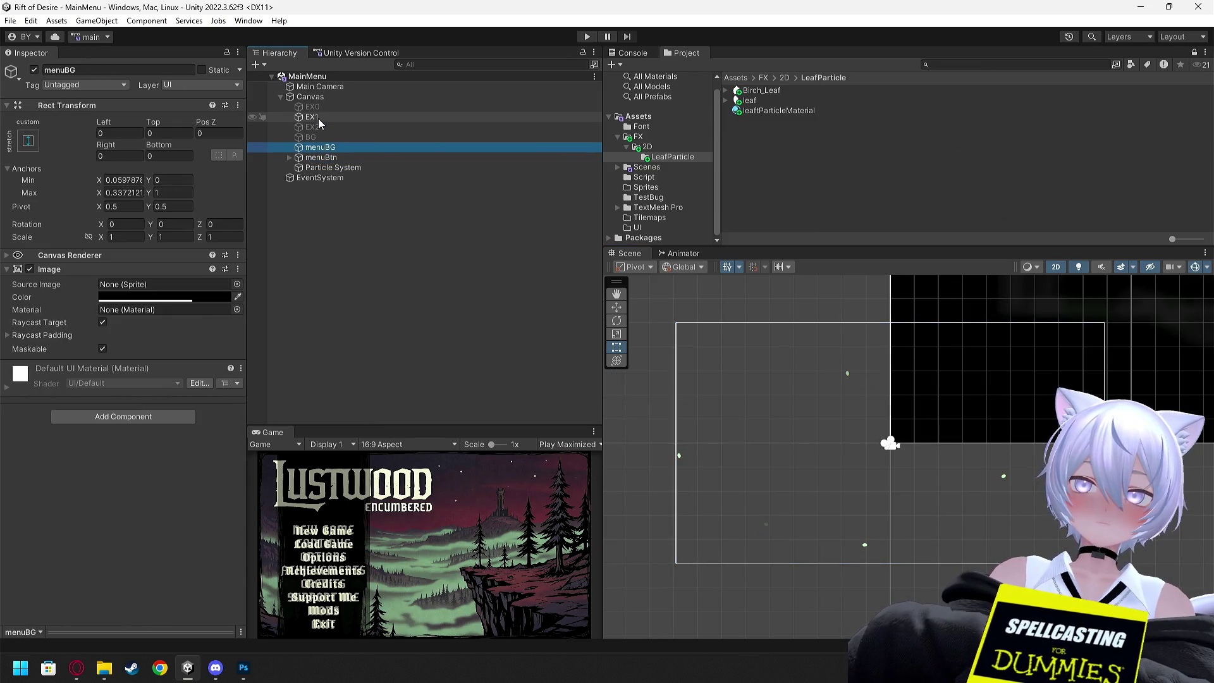
- Deactivate the EX1 background object, leaving it non-static, and save the scene
left_click(303, 117)
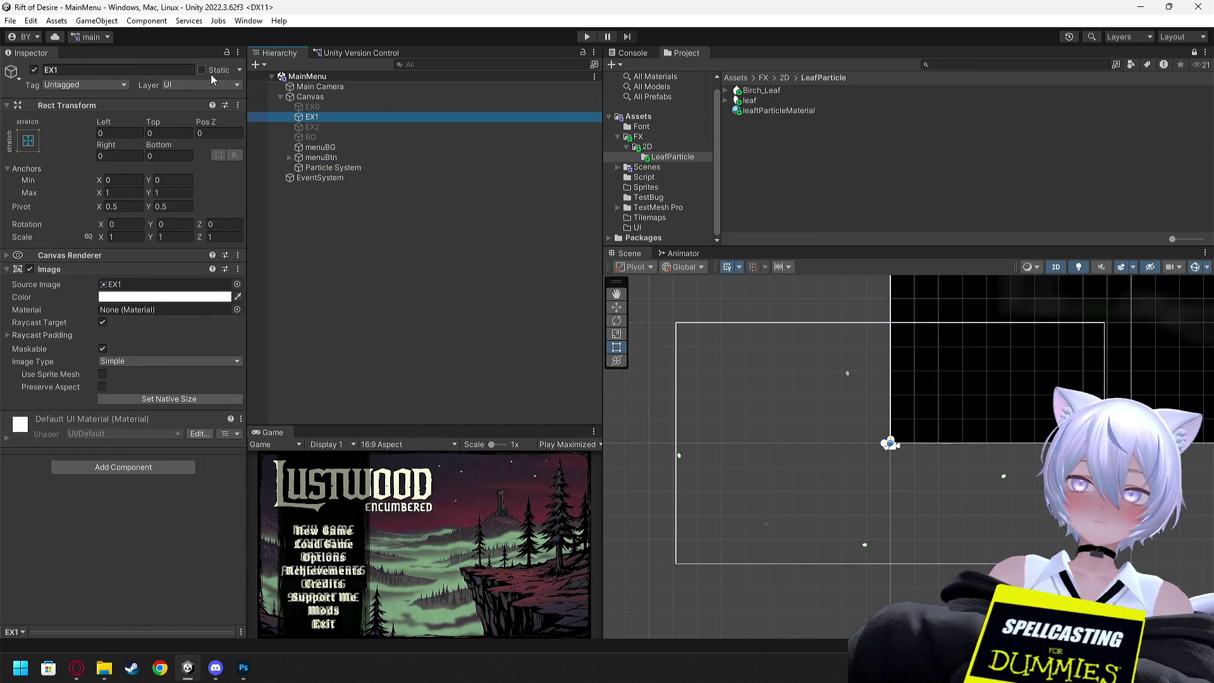
left_click(202, 70)
left_click(202, 70)
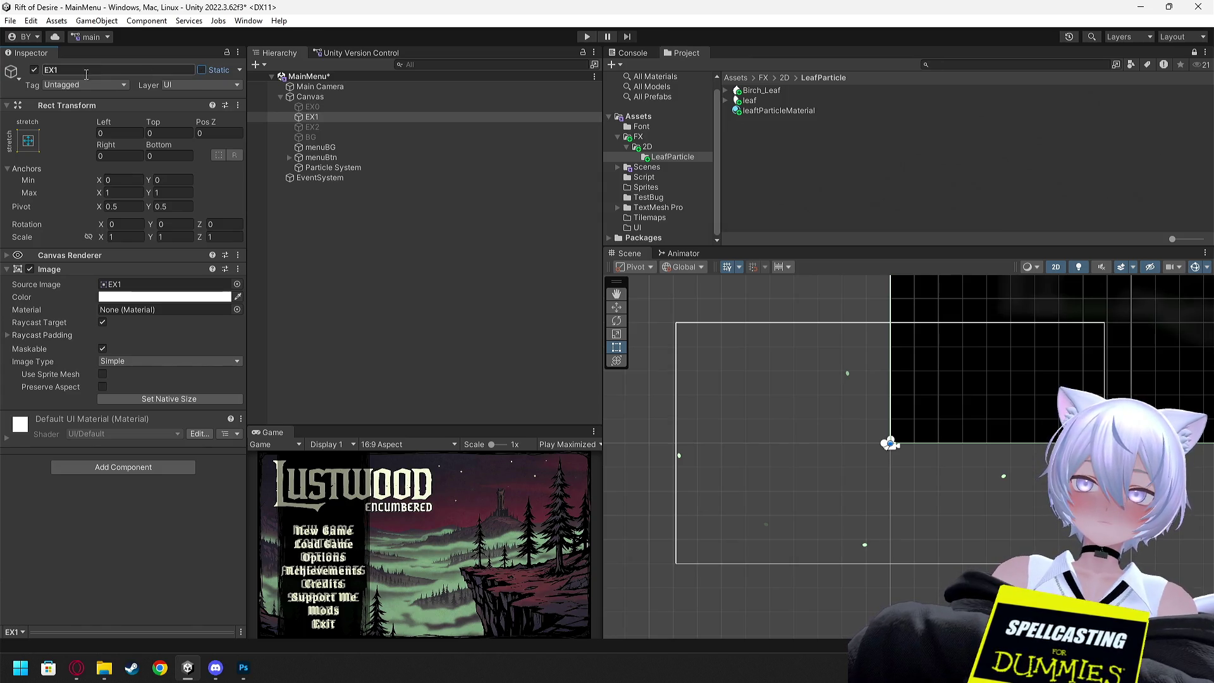
left_click(34, 70)
key("ctrl+s")
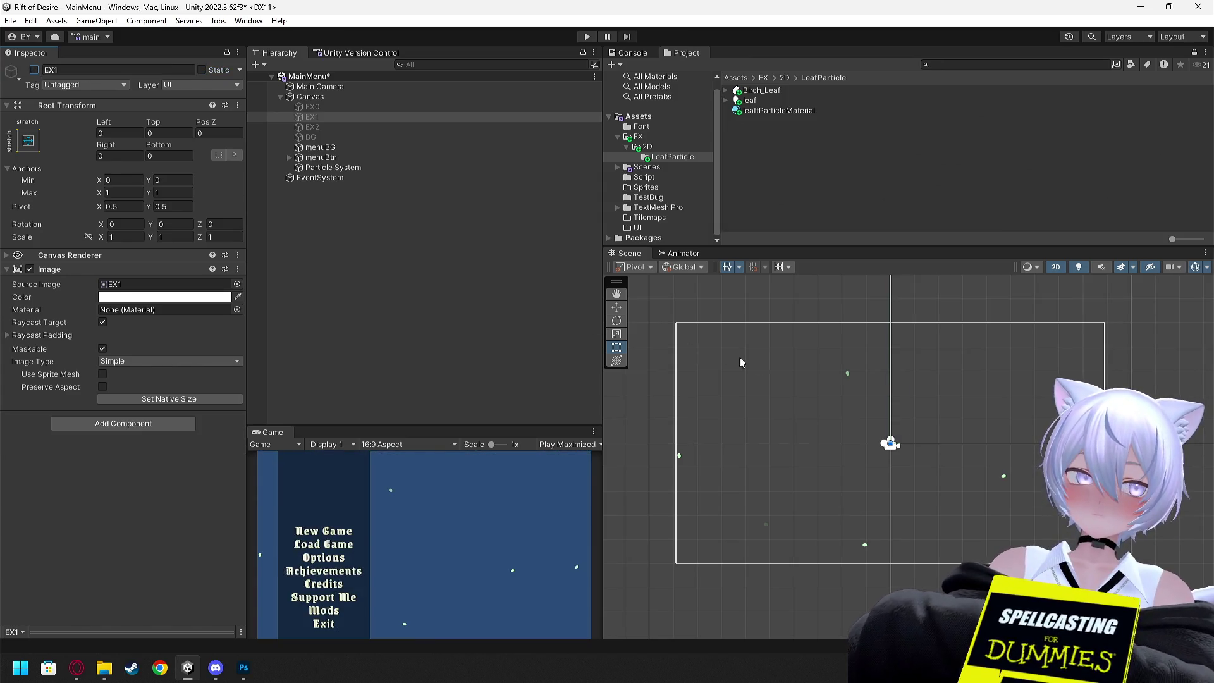
left_click(327, 168)
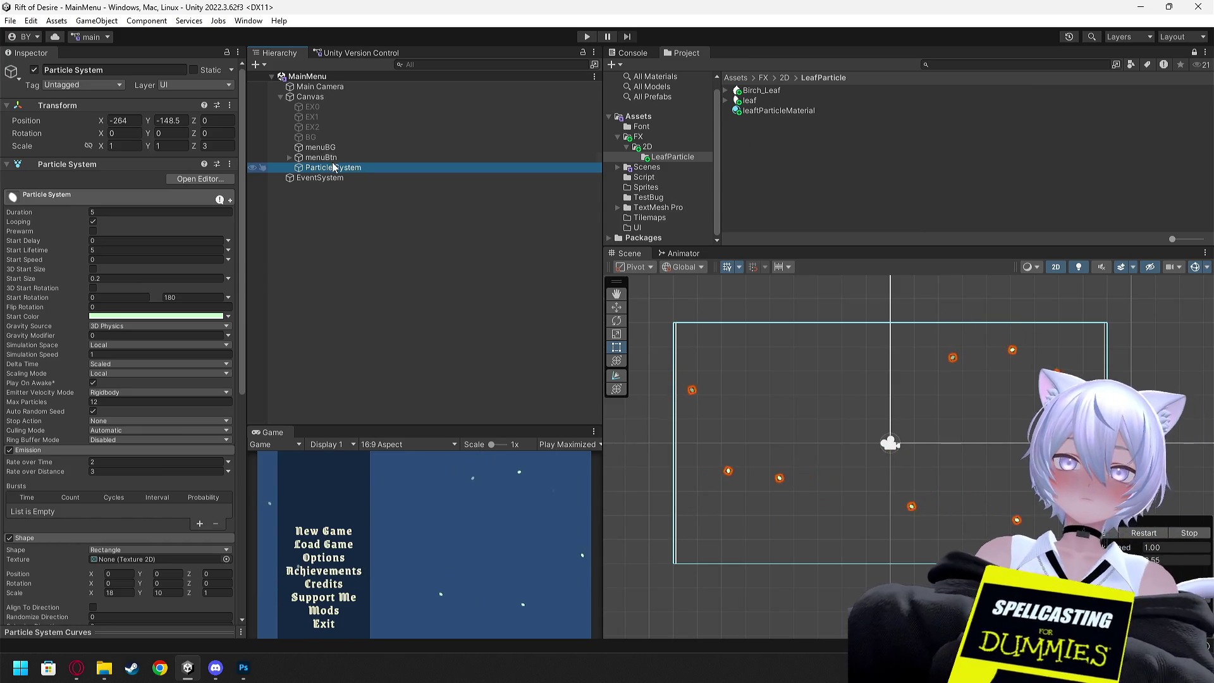
- Set the Particle System's layer to FX Particle and place it under Canvas just after menuBtn
left_click_drag(329, 167, 320, 108)
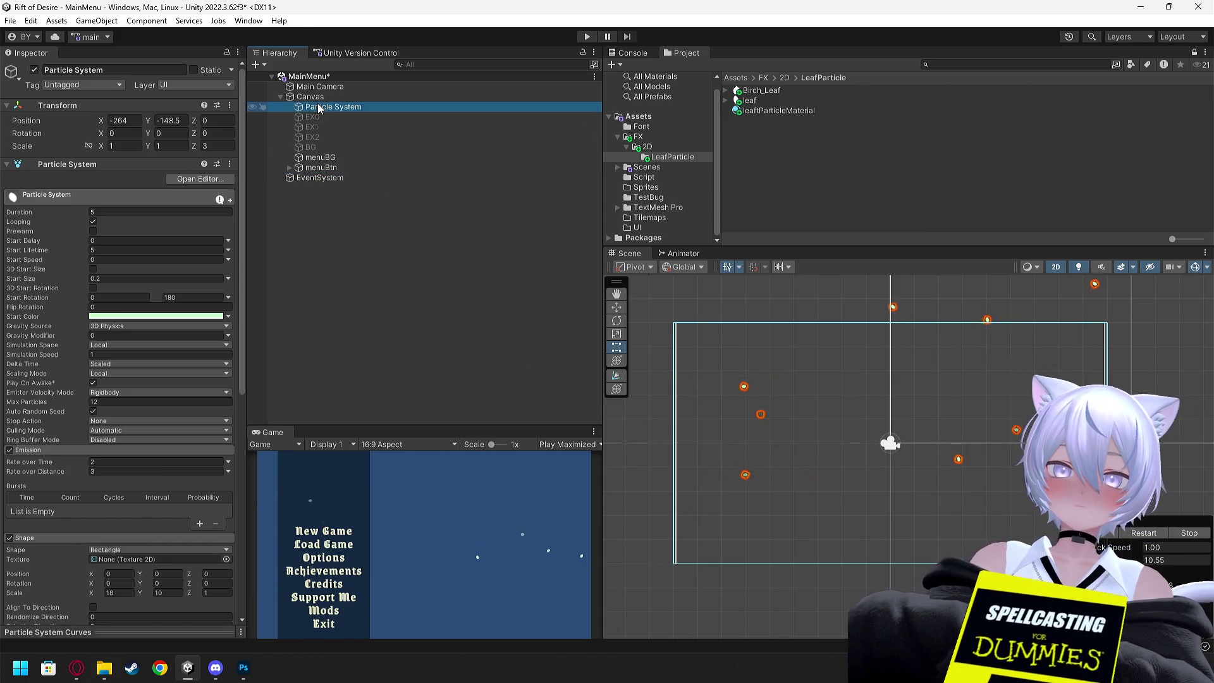
left_click(320, 106)
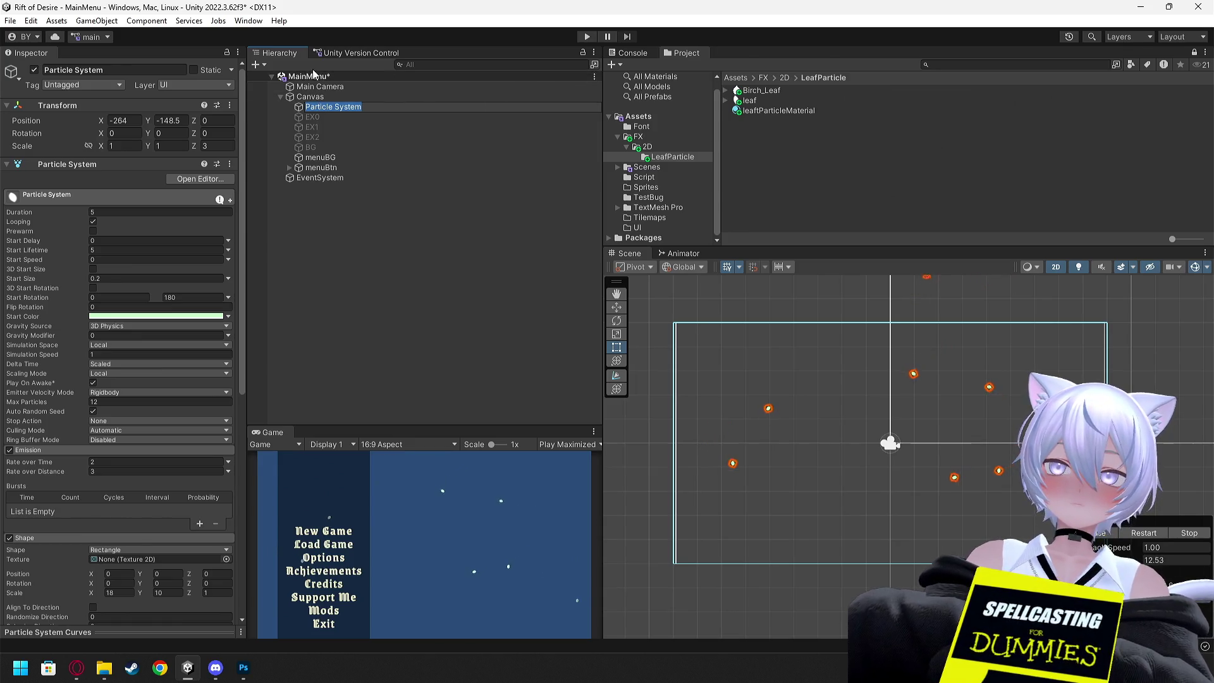
left_click(207, 84)
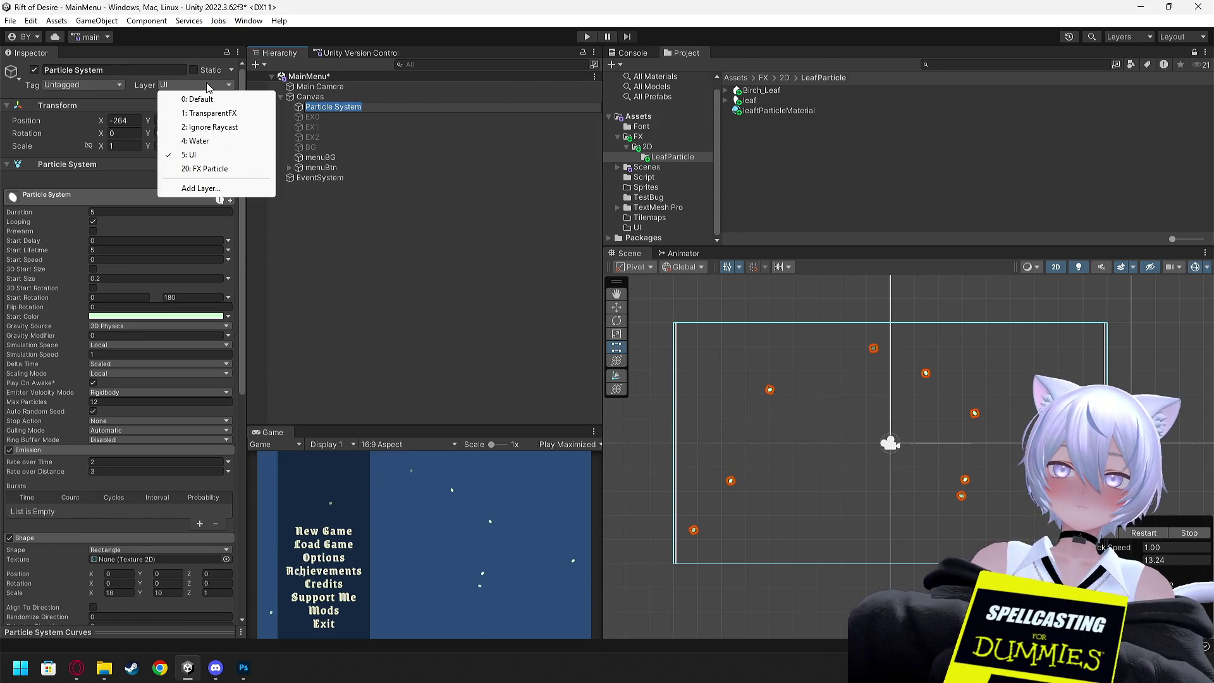
left_click(209, 169)
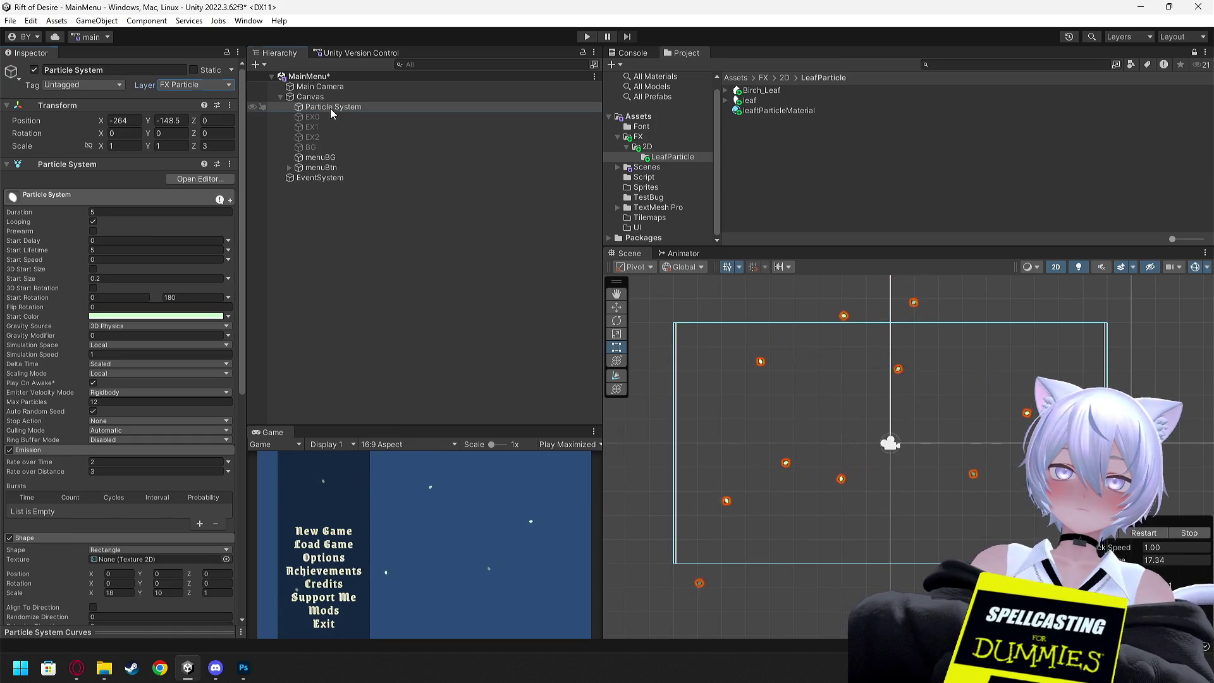
left_click_drag(330, 108, 326, 176)
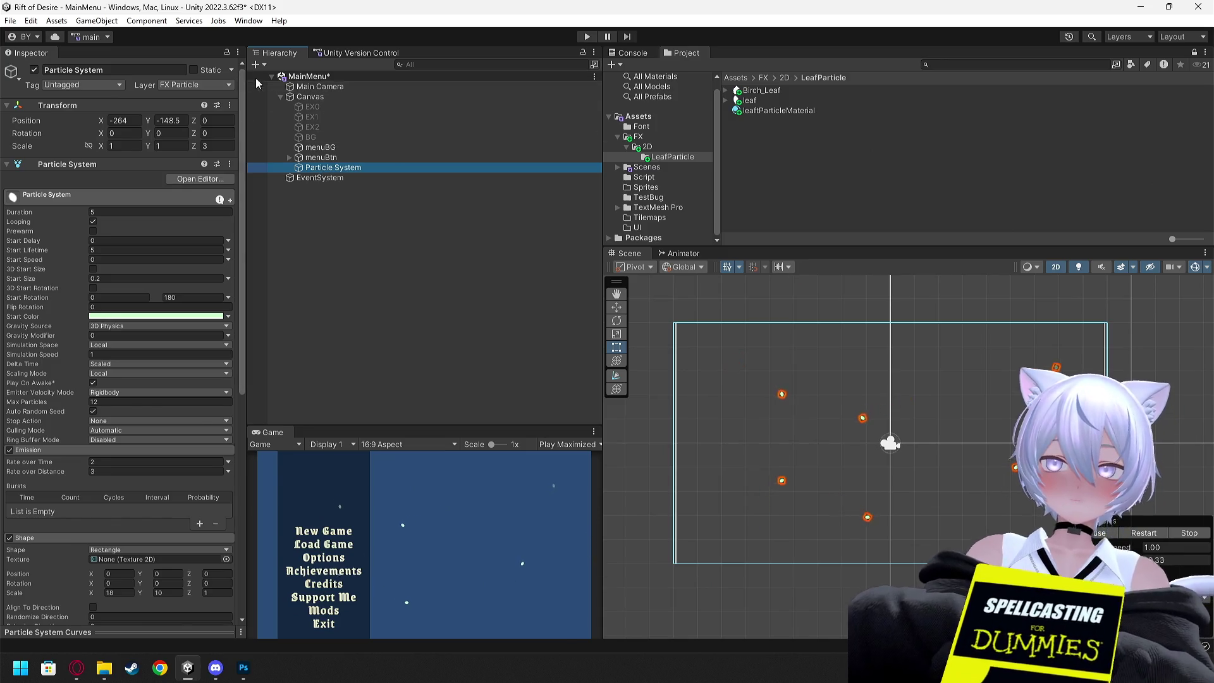
left_click(313, 89)
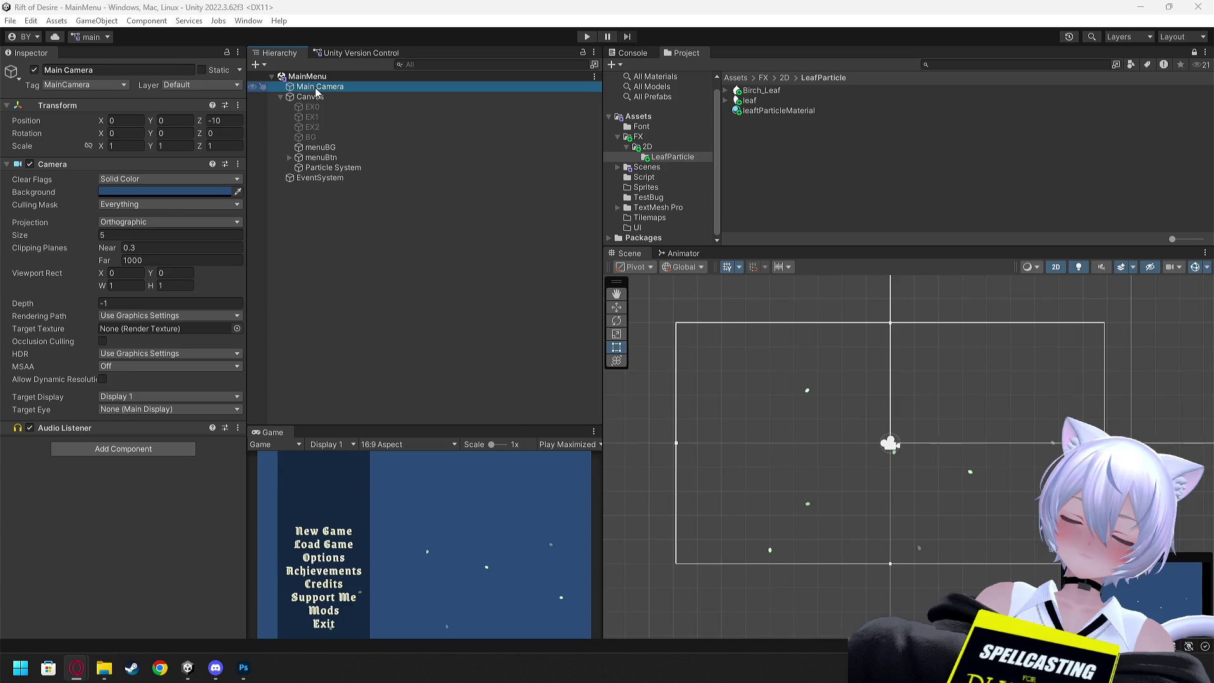
- Set the Canvas Render Mode to Screen Space - Camera with Main Camera as Render Camera
left_click(318, 99)
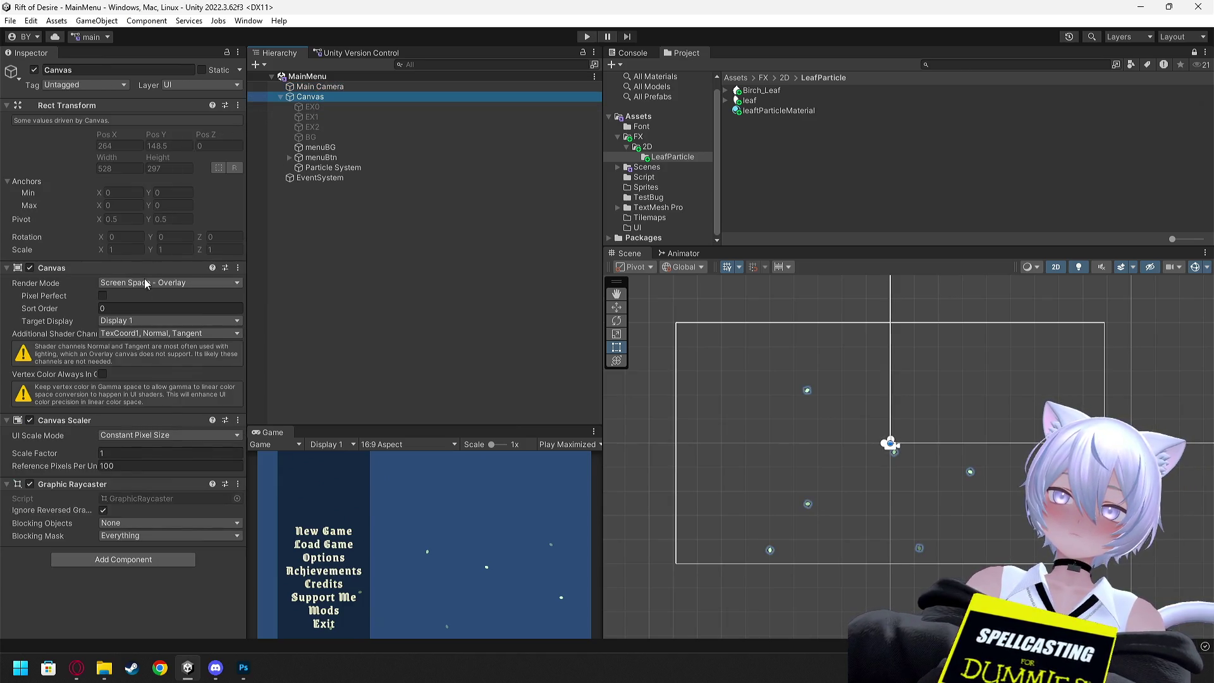
left_click(168, 283)
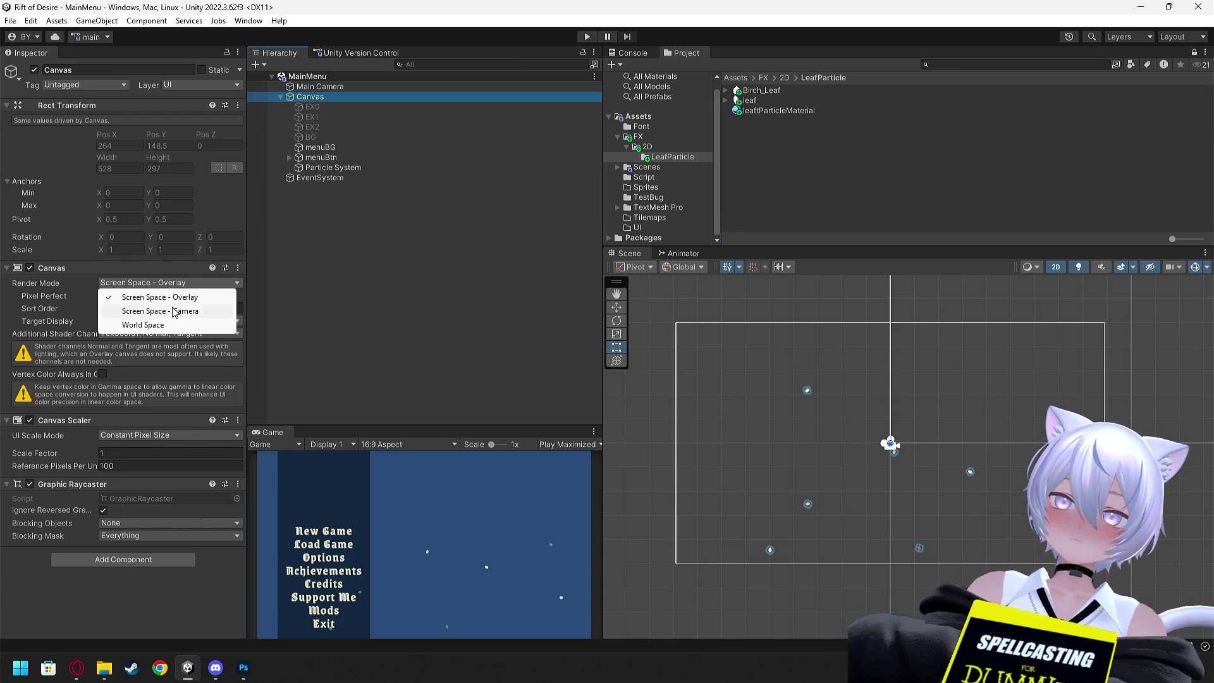
left_click(172, 308)
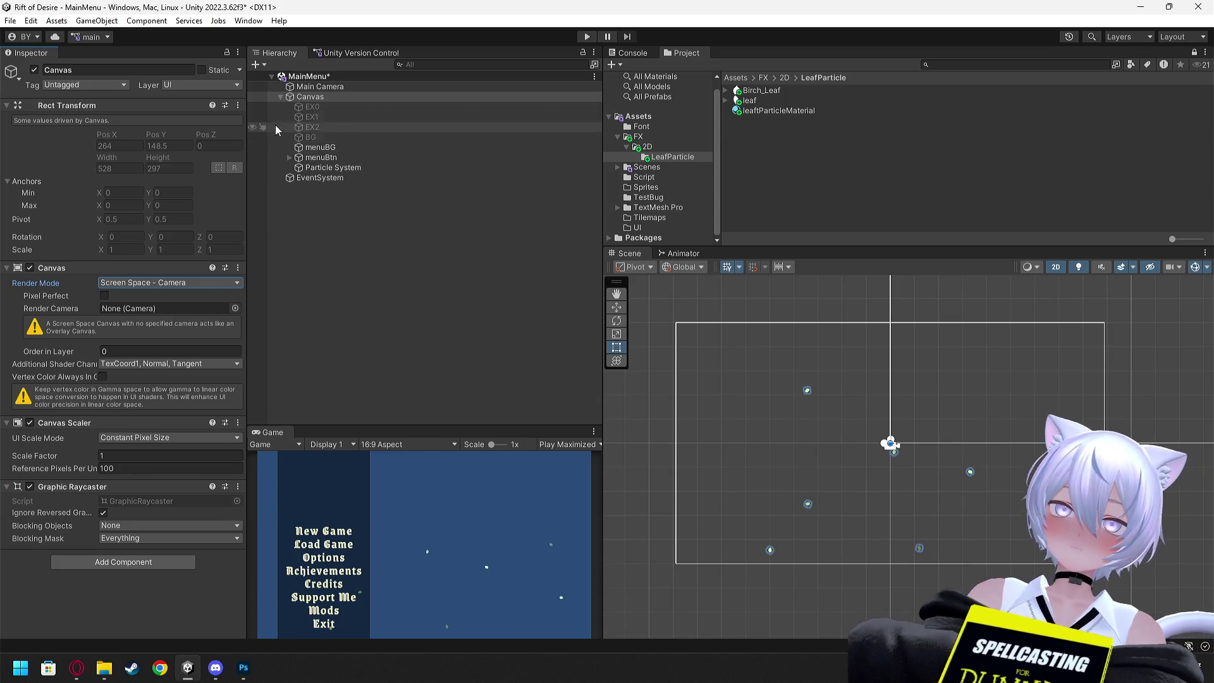
mouse_move(314, 86)
left_mouse_down()
mouse_move(323, 125)
mouse_move(157, 305)
left_mouse_up()
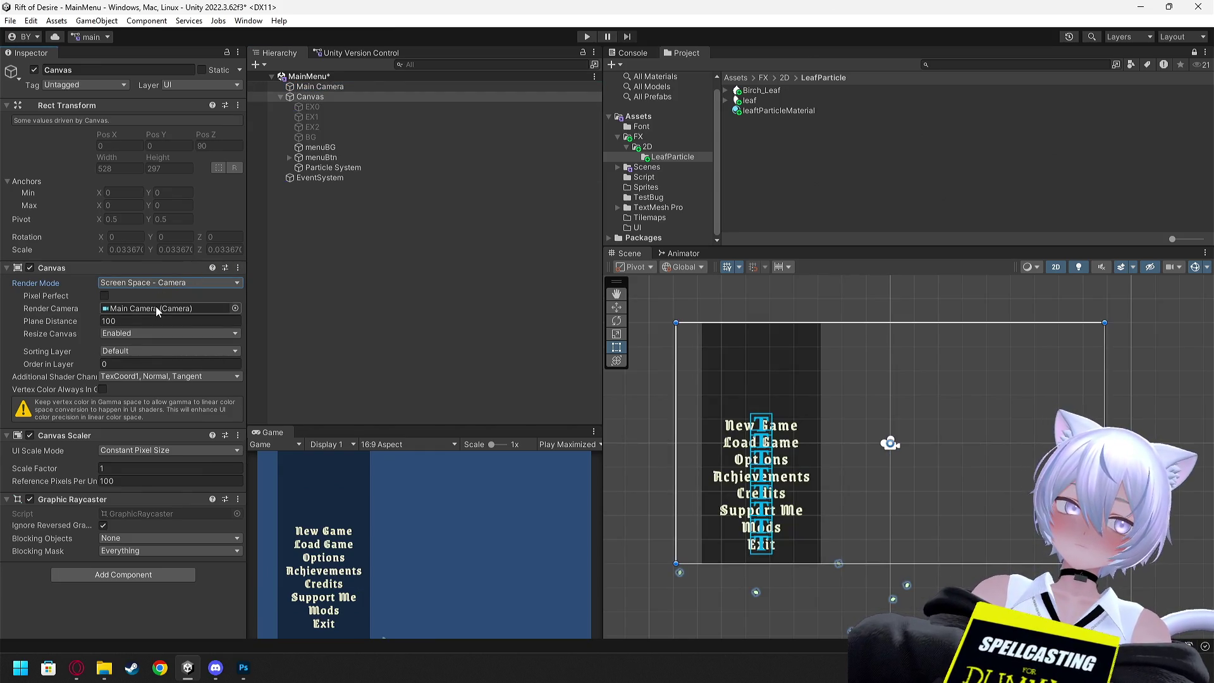
left_click(464, 347)
left_click(767, 422)
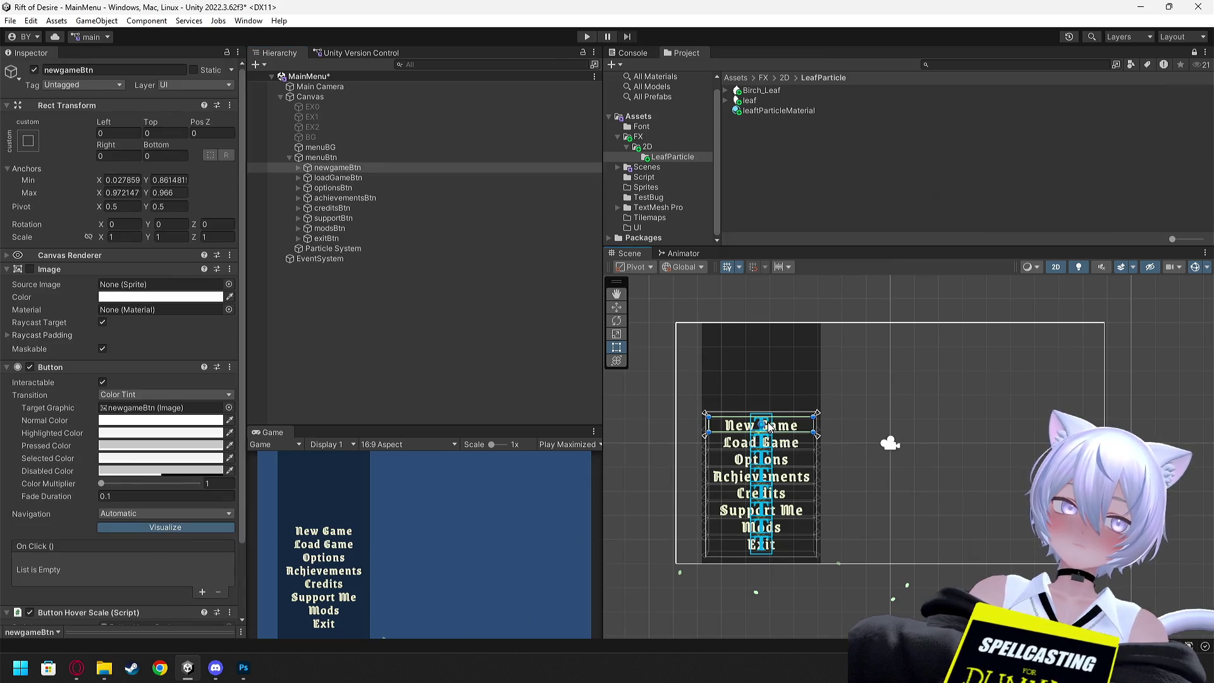
left_click(322, 157)
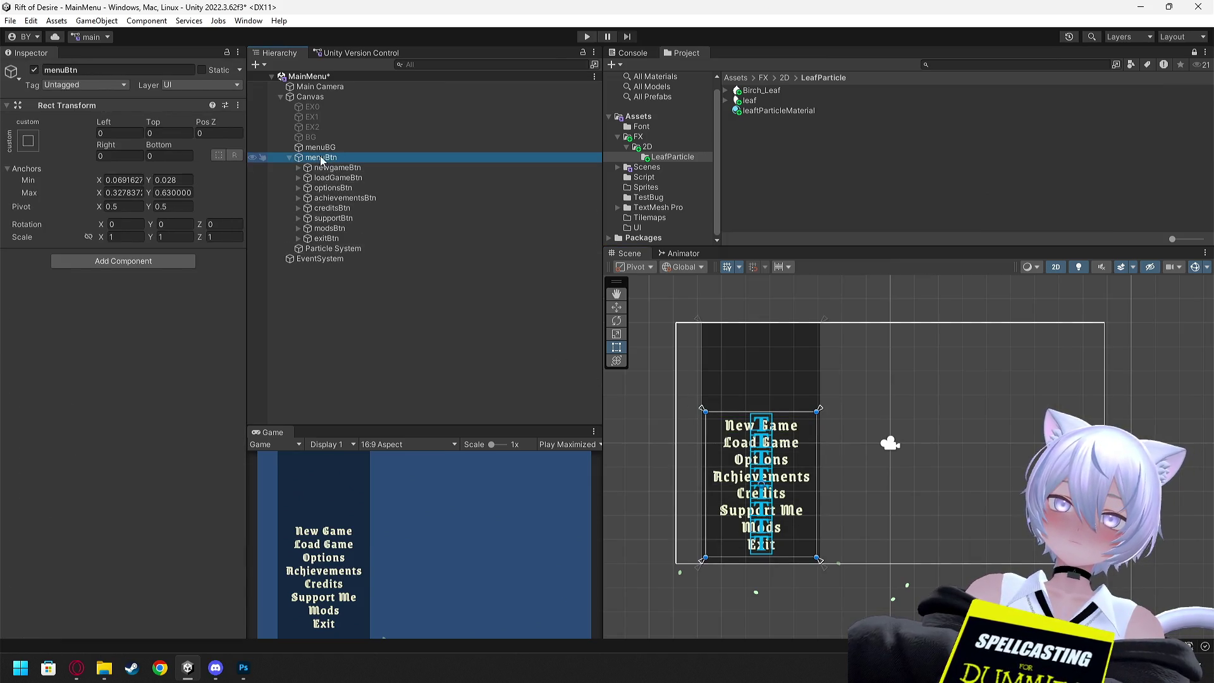
left_click(289, 157)
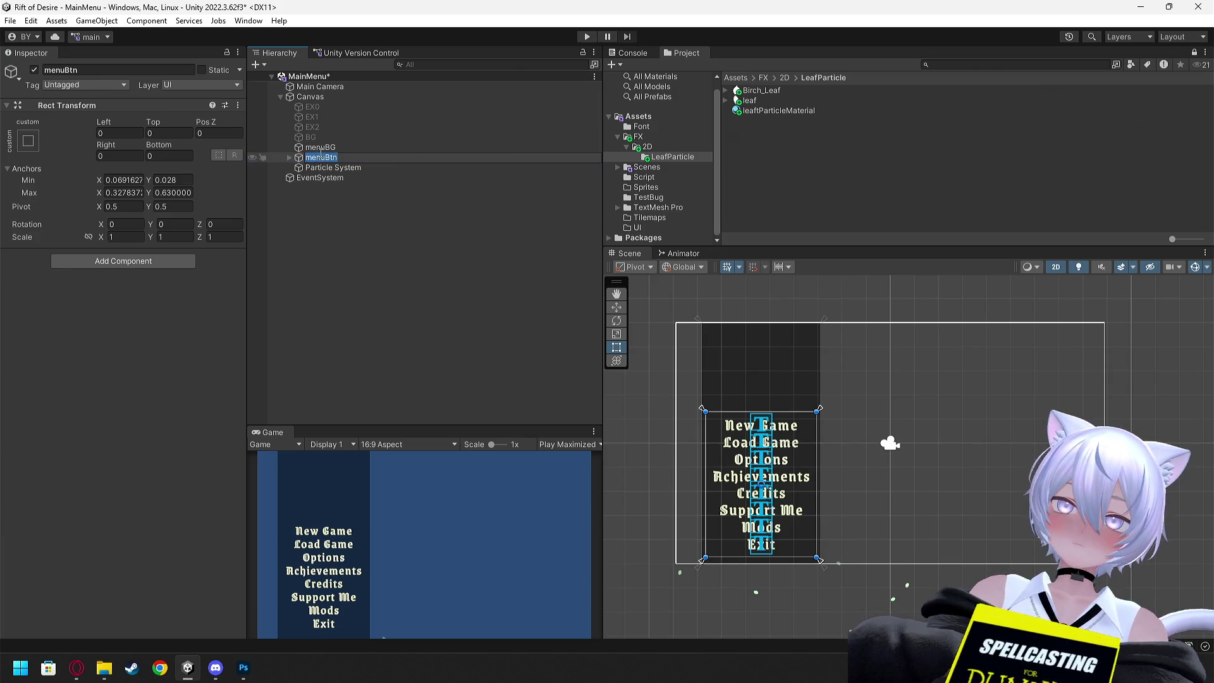
left_click(319, 149)
left_click(420, 262)
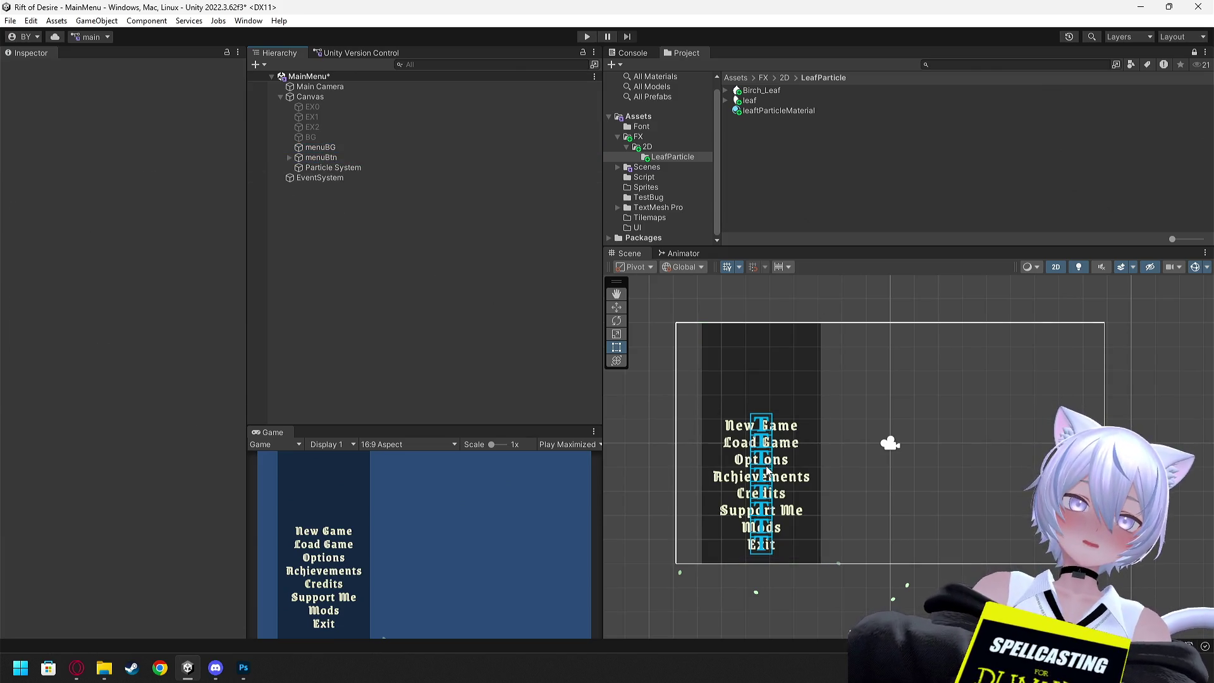
left_click(335, 168)
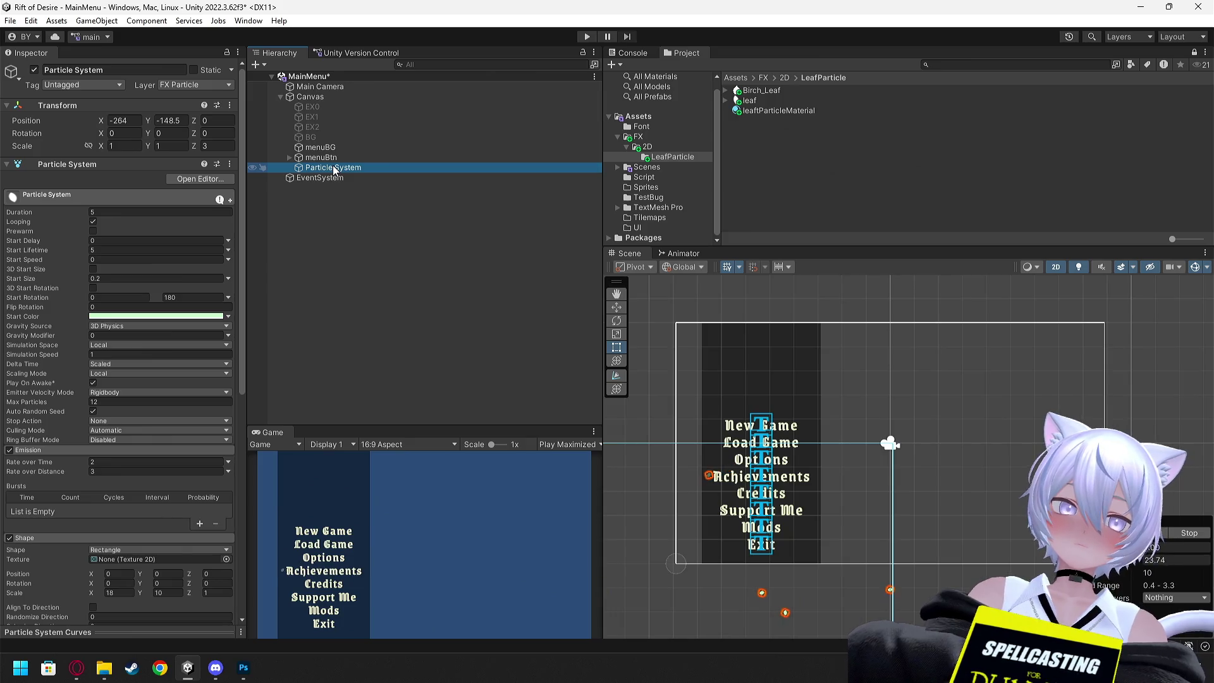
- Frame the Particle System in the Scene view and nudge it to the right
key("f")
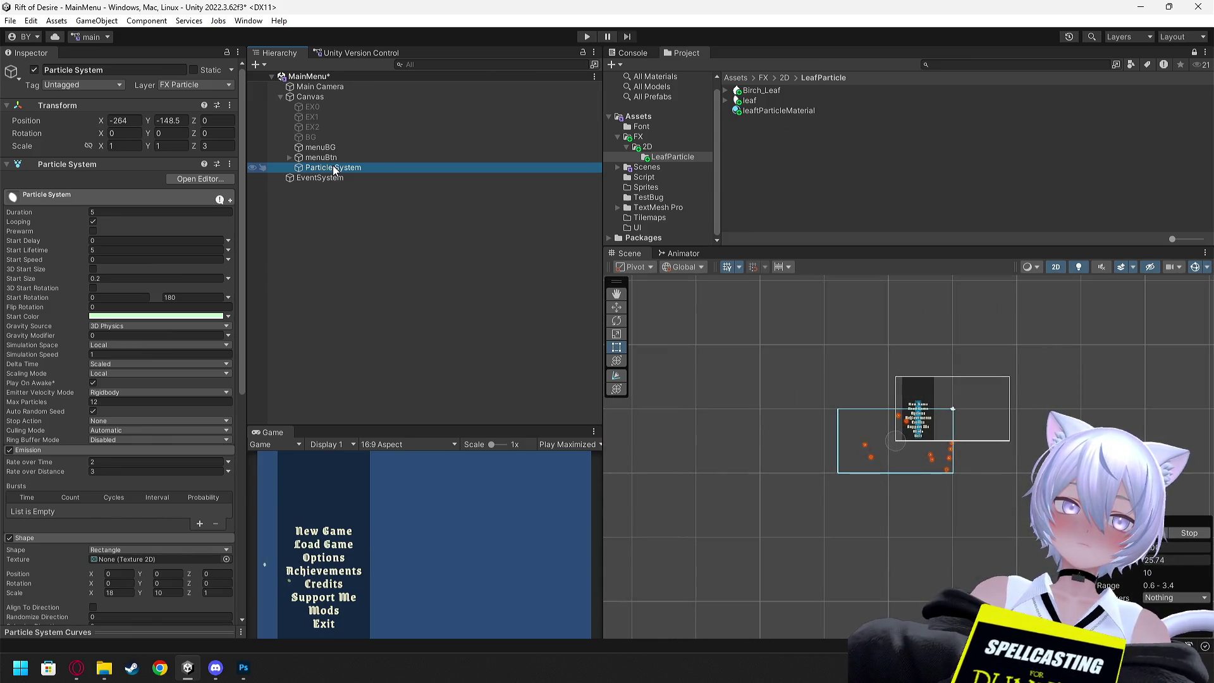
scroll(1059, 436, "up", 1)
scroll(1072, 437, "down", 2)
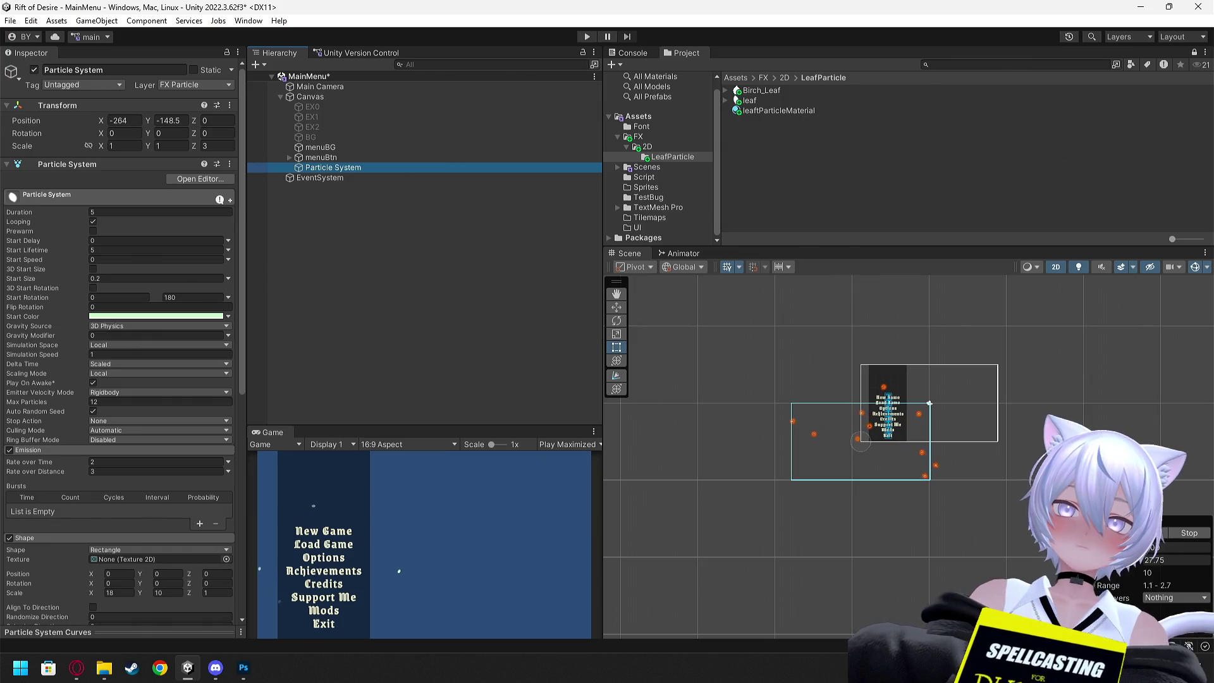
scroll(1071, 437, "up", 3)
scroll(1071, 442, "up", 1)
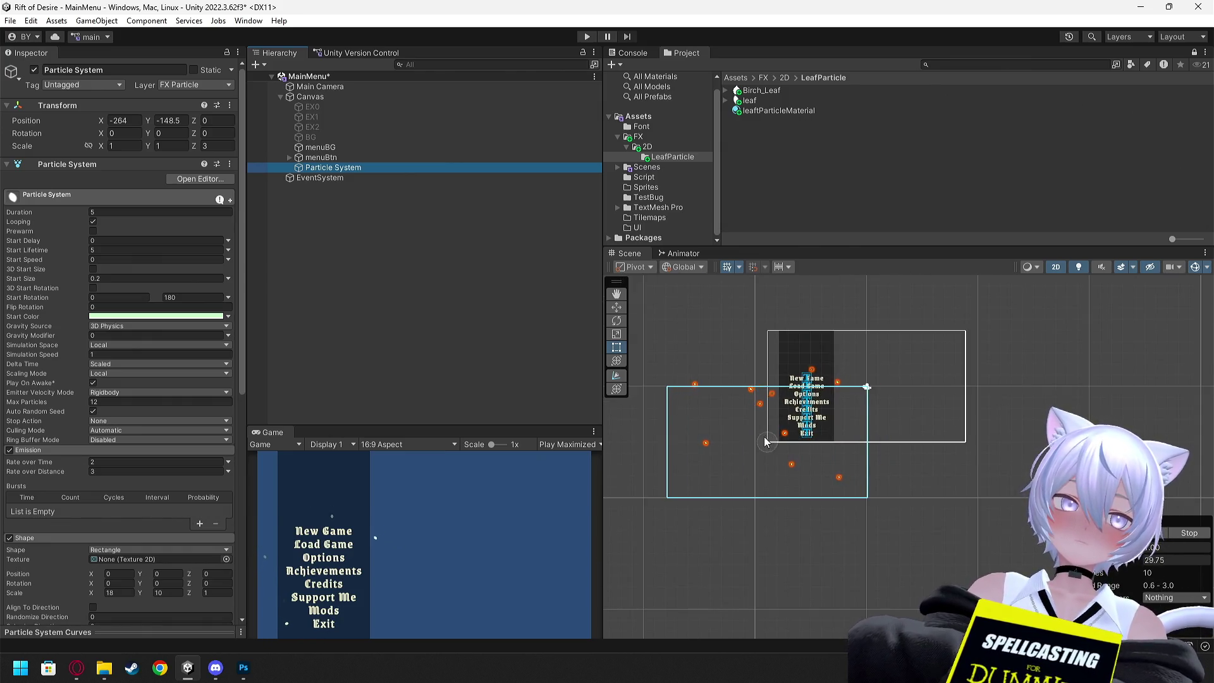
left_click_drag(104, 120, 259, 133)
left_click_drag(571, 184, 588, 184)
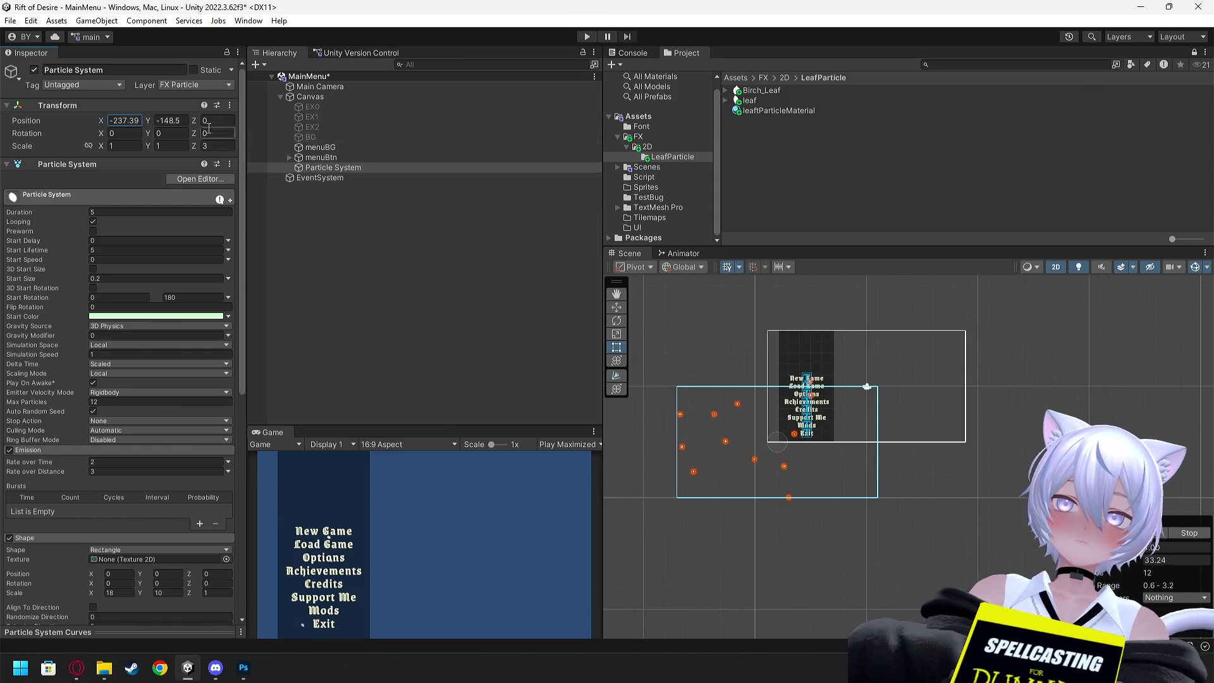
- Set the Particle System's Transform Position X and Y to 0
left_click(134, 120)
type("0")
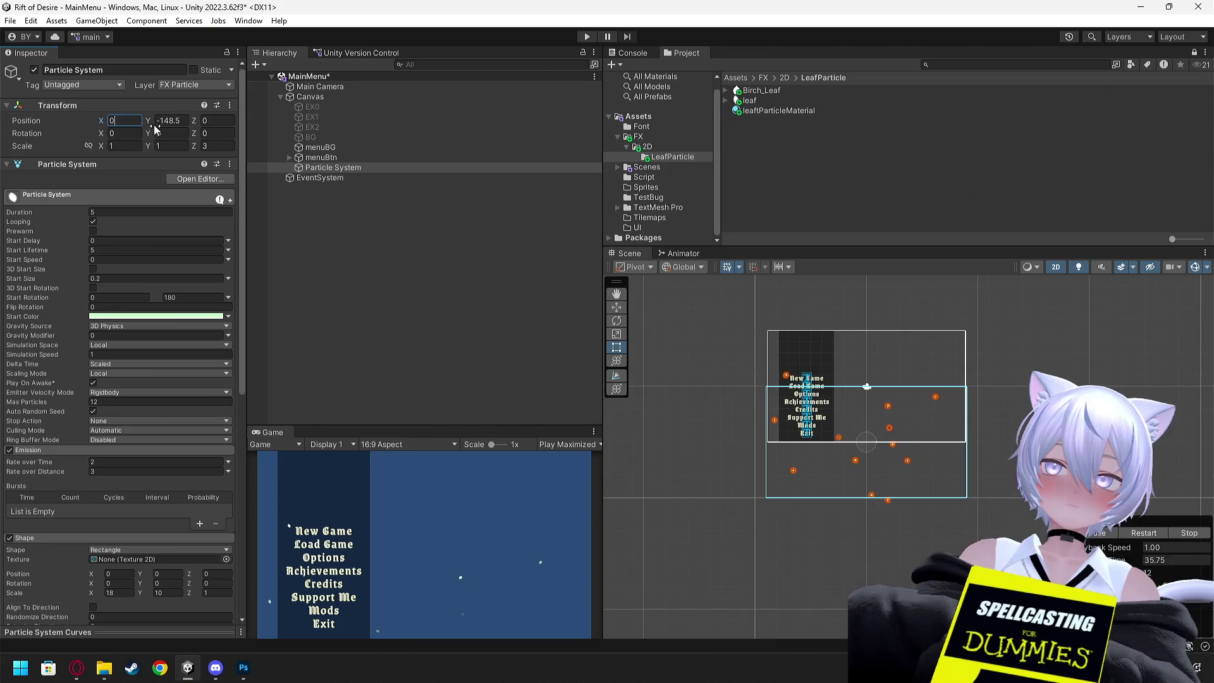
left_click(167, 120)
type("0")
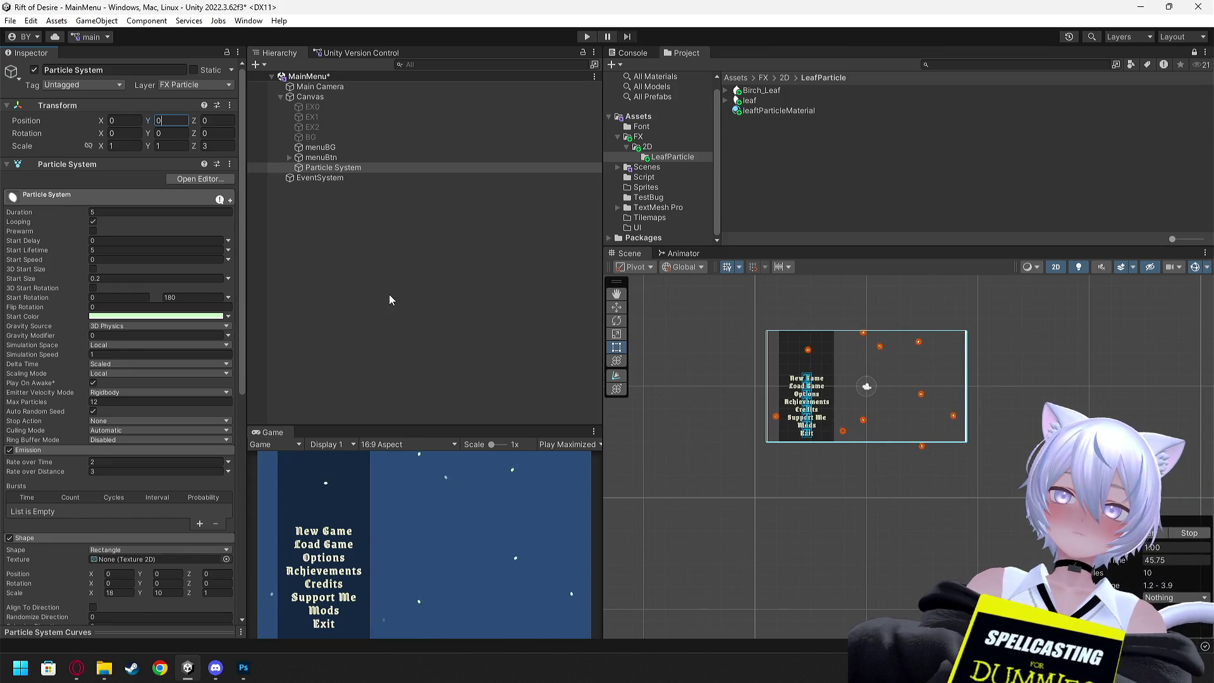
left_click(219, 85)
- Put the Particle System on the UI layer and drag it along Z to -271 in 3D view
left_click(199, 155)
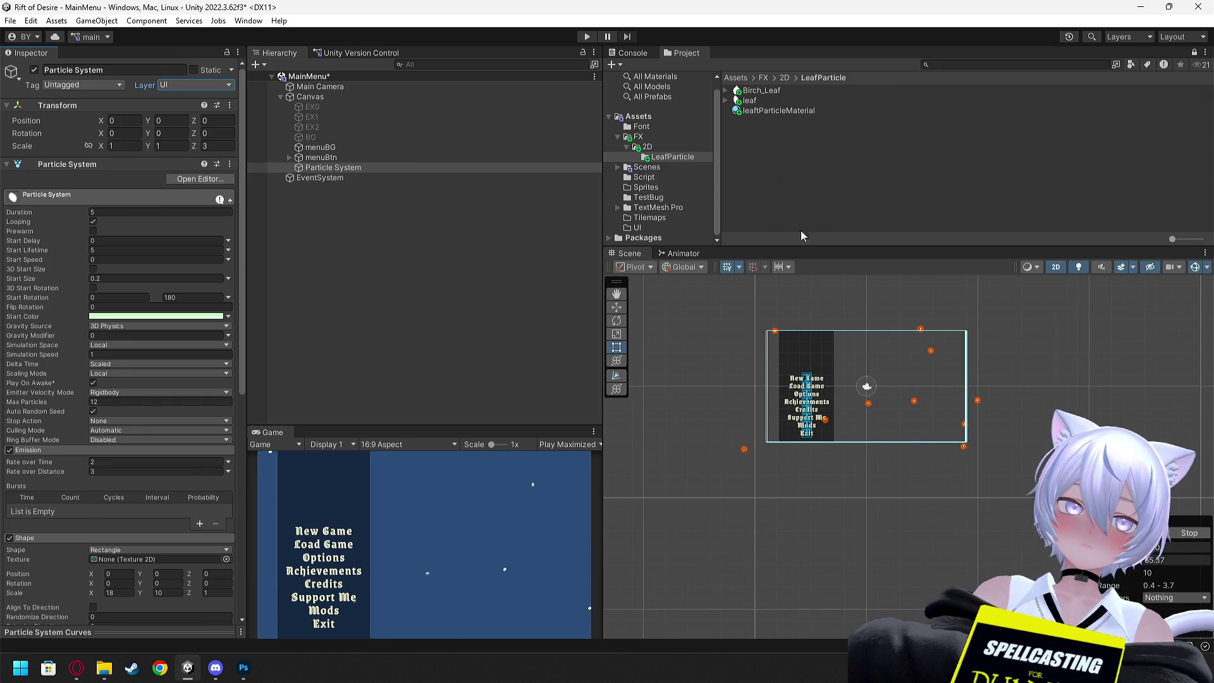
left_click(1055, 267)
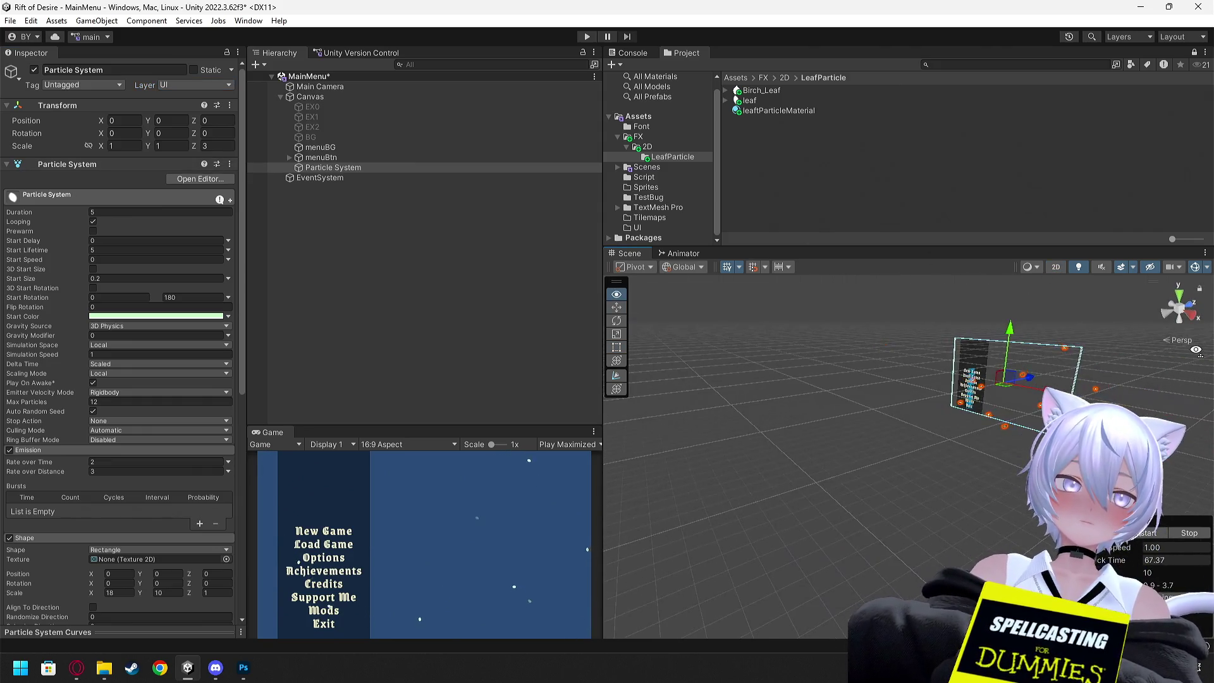
left_click_drag(1189, 349, 1079, 313)
left_click(922, 432)
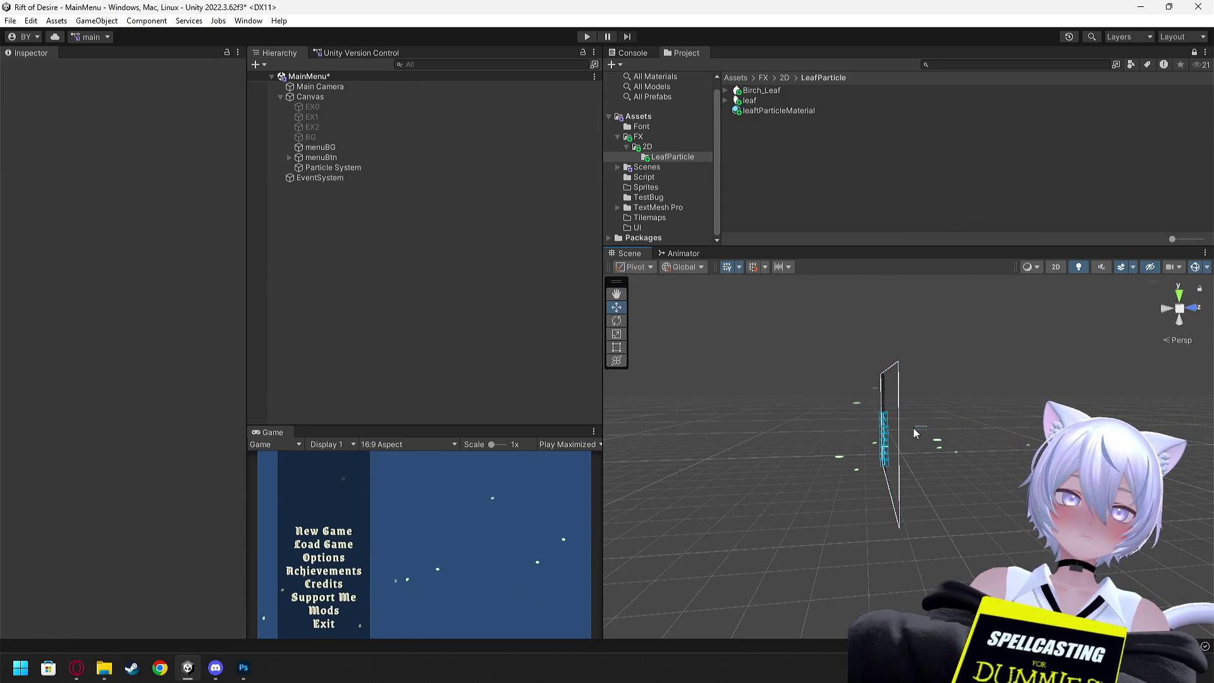
left_click(333, 167)
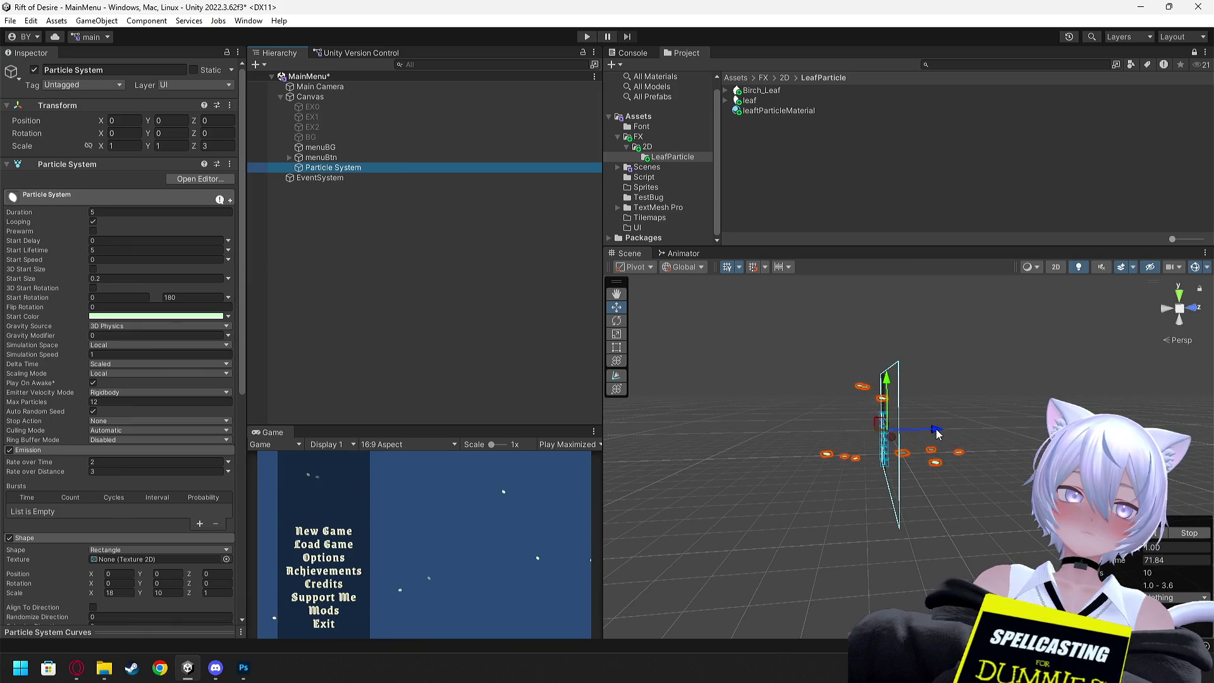
mouse_move(937, 433)
left_mouse_down()
mouse_move(820, 436)
mouse_move(756, 514)
mouse_move(963, 521)
left_mouse_up()
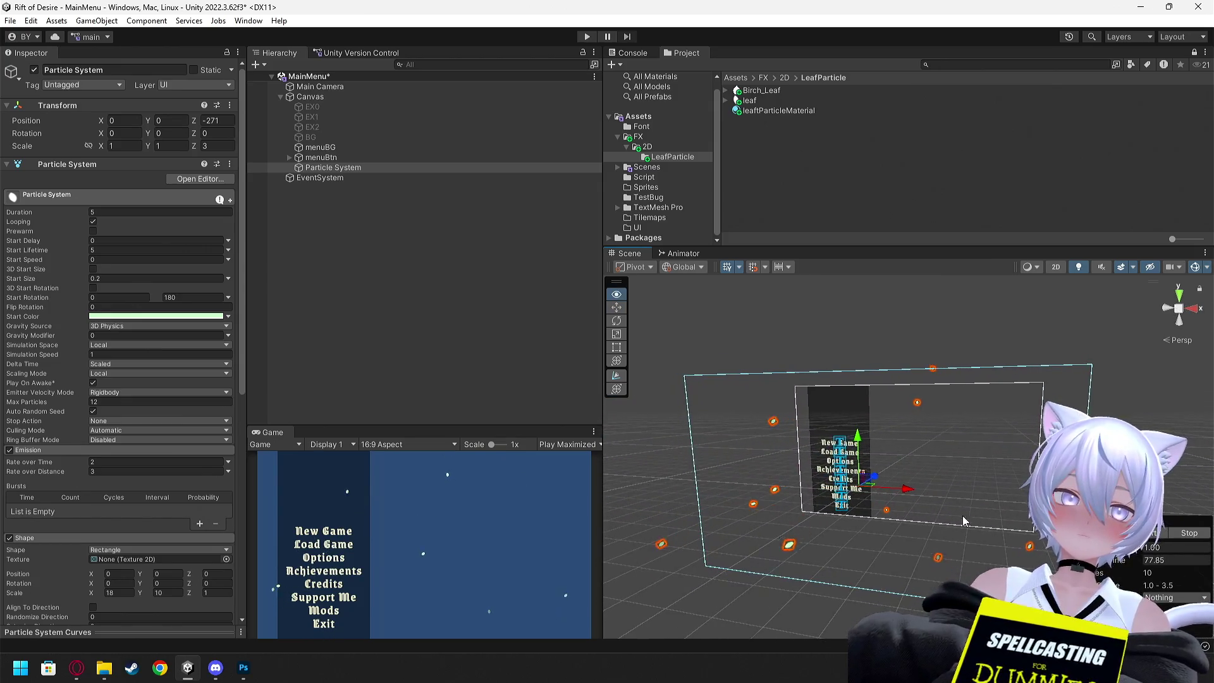
scroll(177, 303, "down", 5)
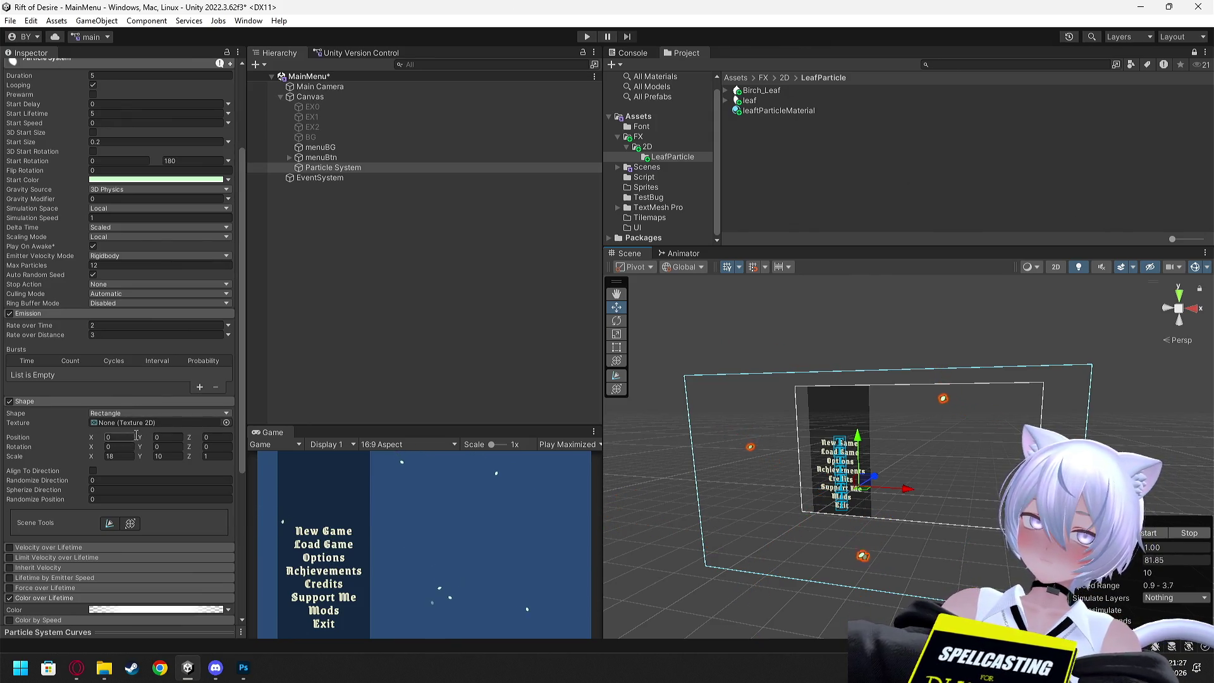
- Set the emitter shape's Scale Y to 10, keeping X at 18 and discarding a 7.5 Z edit
left_click(193, 456)
type("7.5")
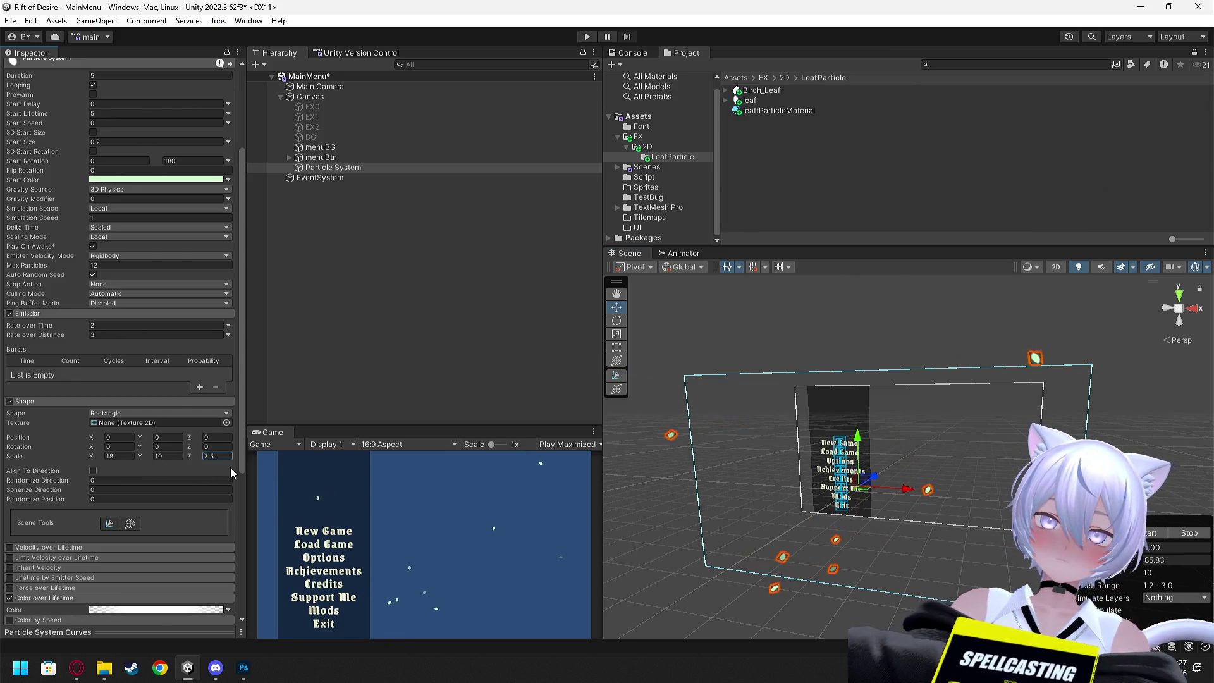
key("Escape")
left_click_drag(149, 456, 153, 454)
type("10")
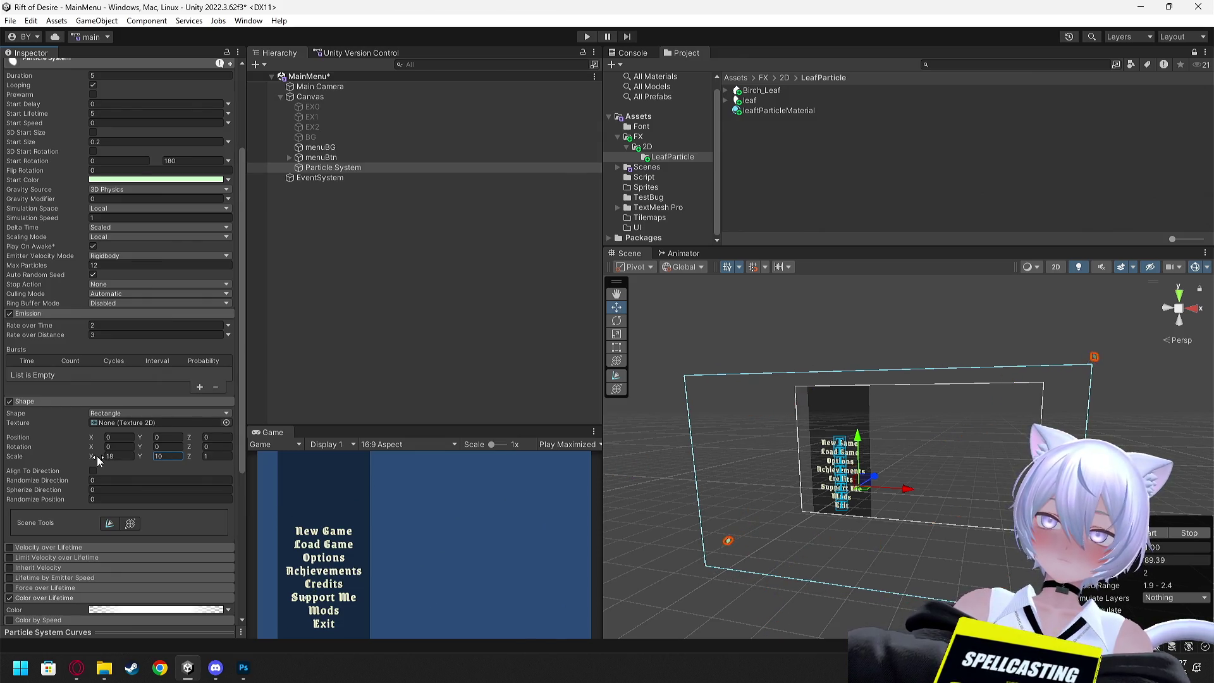
left_click(108, 456)
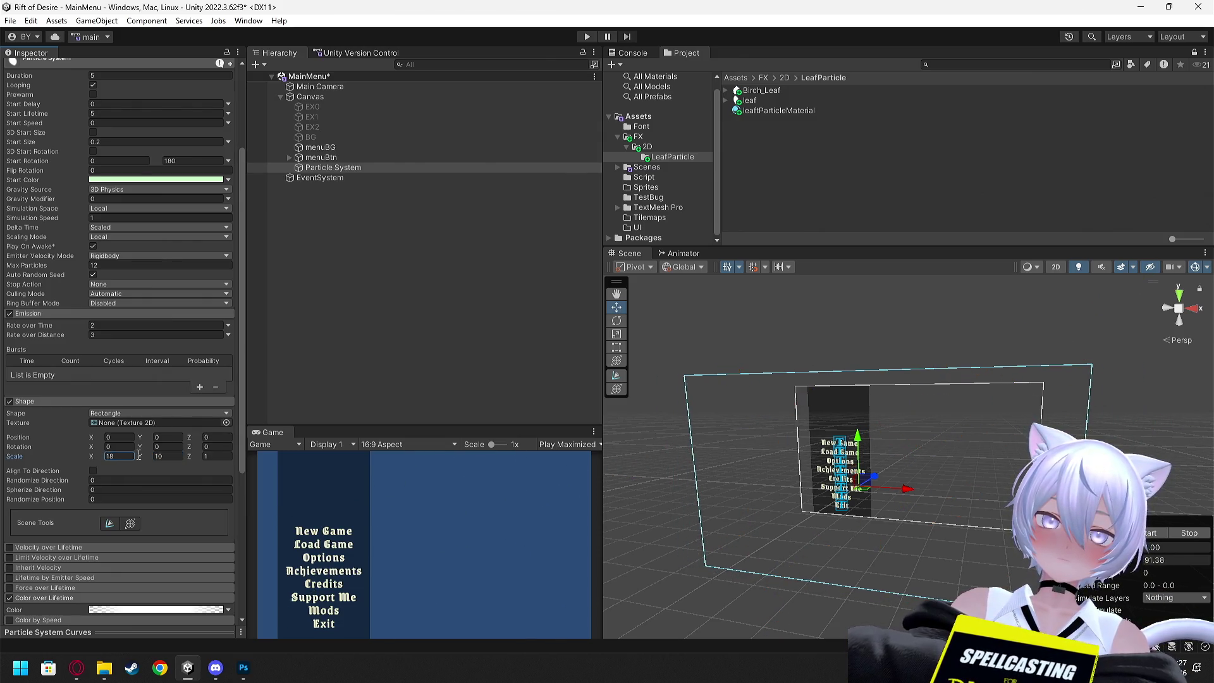
- Orbit the Scene view to inspect the particle area beside the canvas
left_click_drag(782, 487, 590, 464)
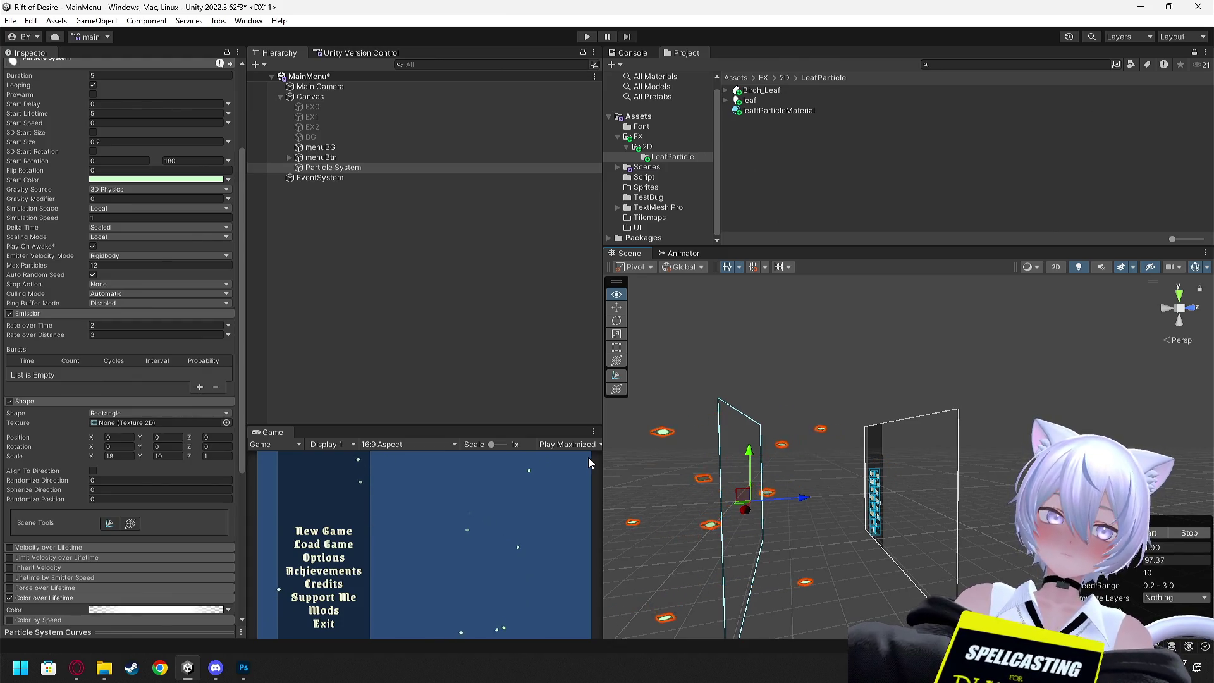
left_click_drag(683, 499, 762, 502)
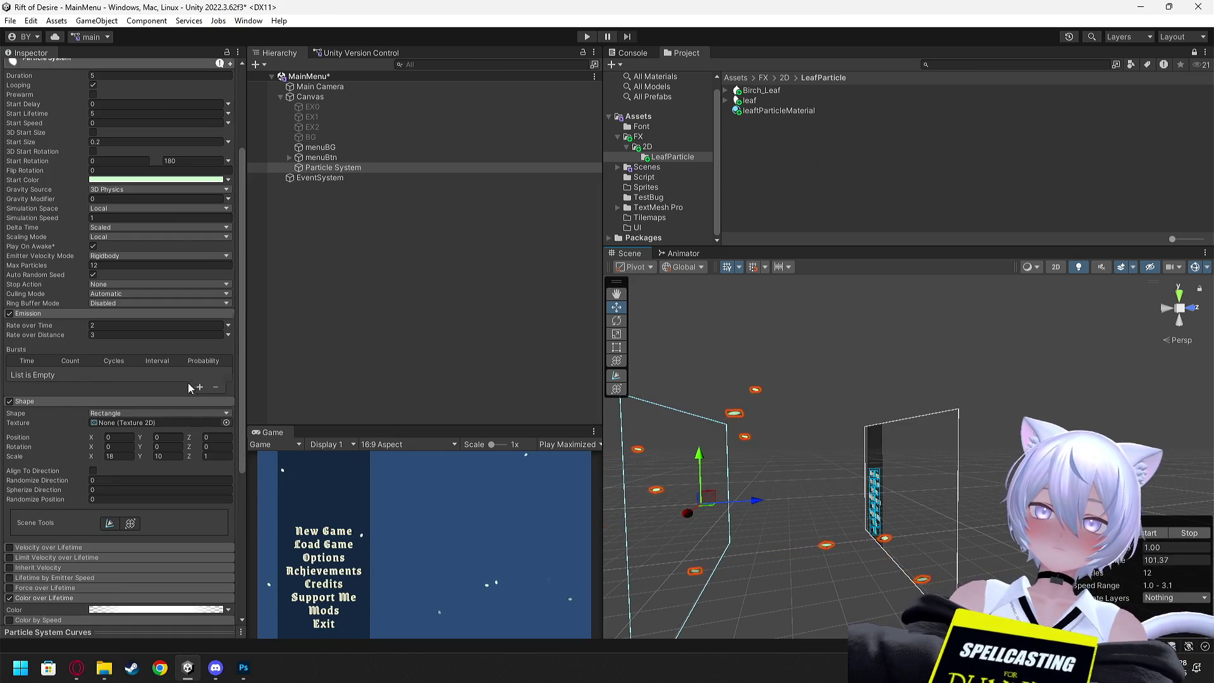
scroll(187, 381, "up", 5)
- Set the Particle System's Position Z to -350 and save the MainMenu scene
left_click(210, 120)
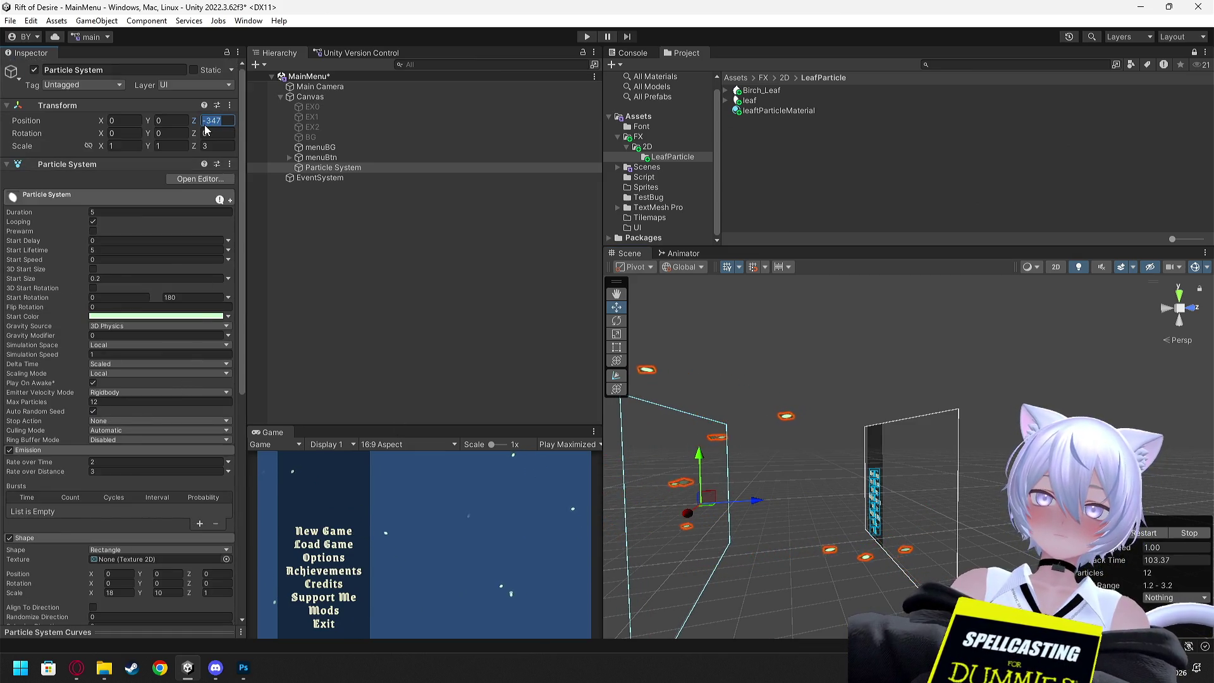
type("-350")
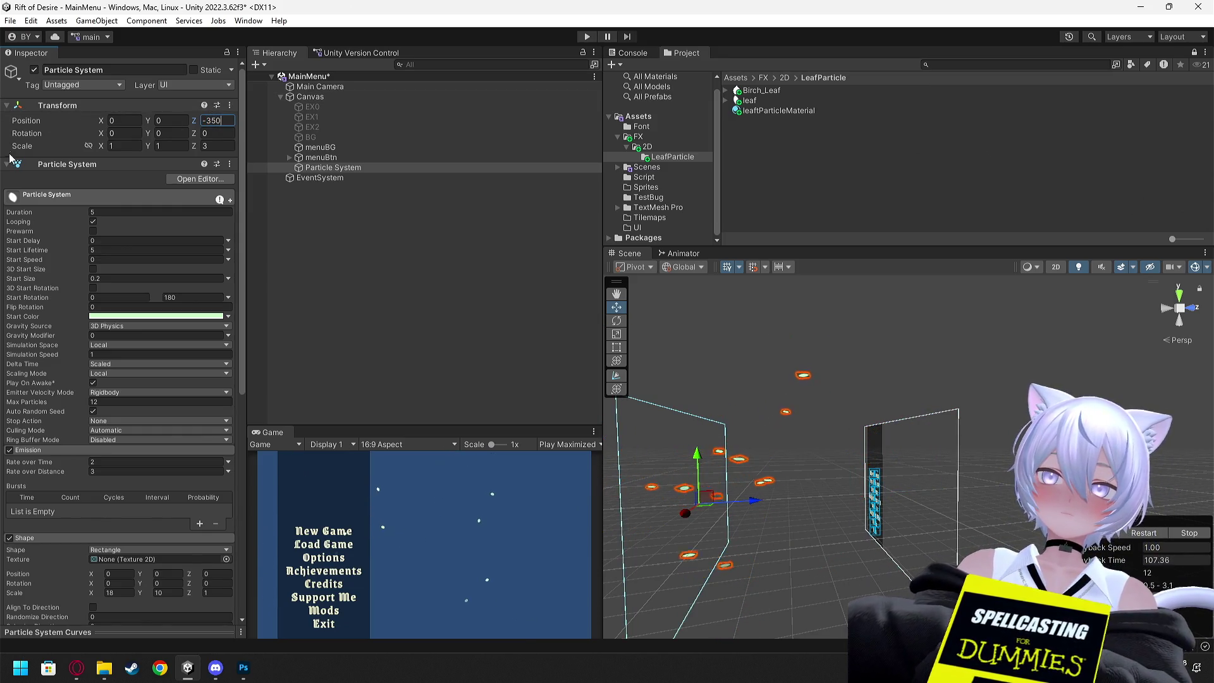
left_click(411, 288)
left_click(311, 97)
key("ctrl+s")
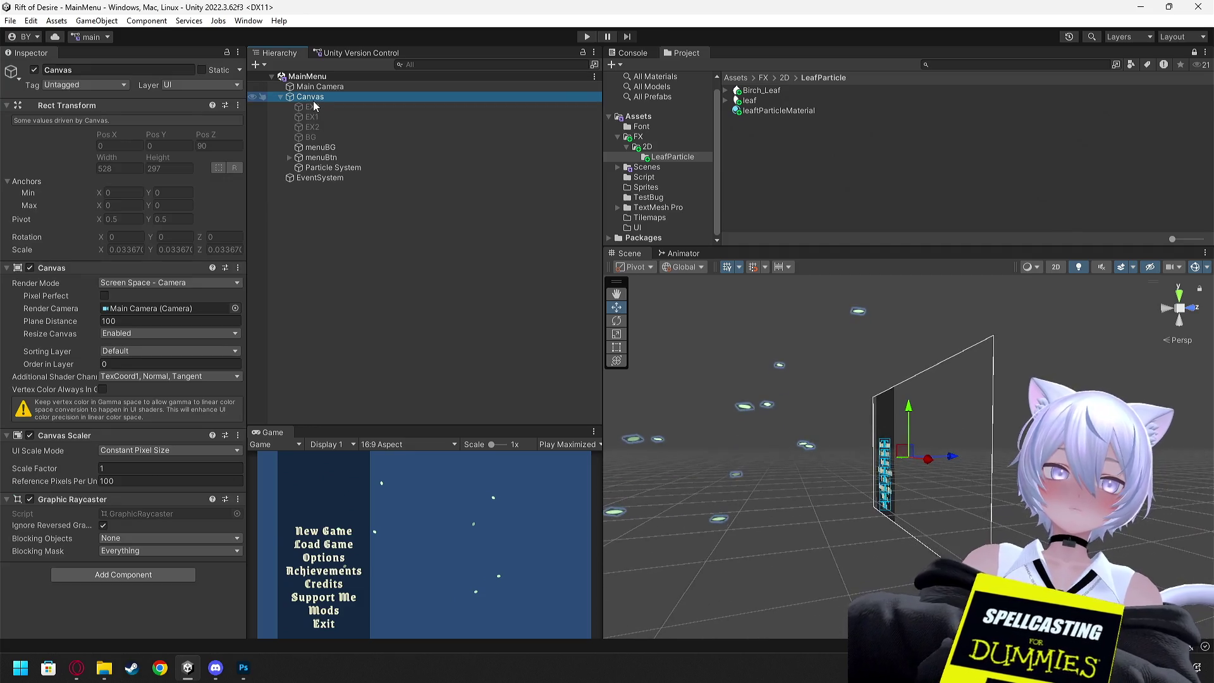
- Return the Scene view to 2D with the Rect tool and re-enable the EX1 background image
left_click(1055, 267)
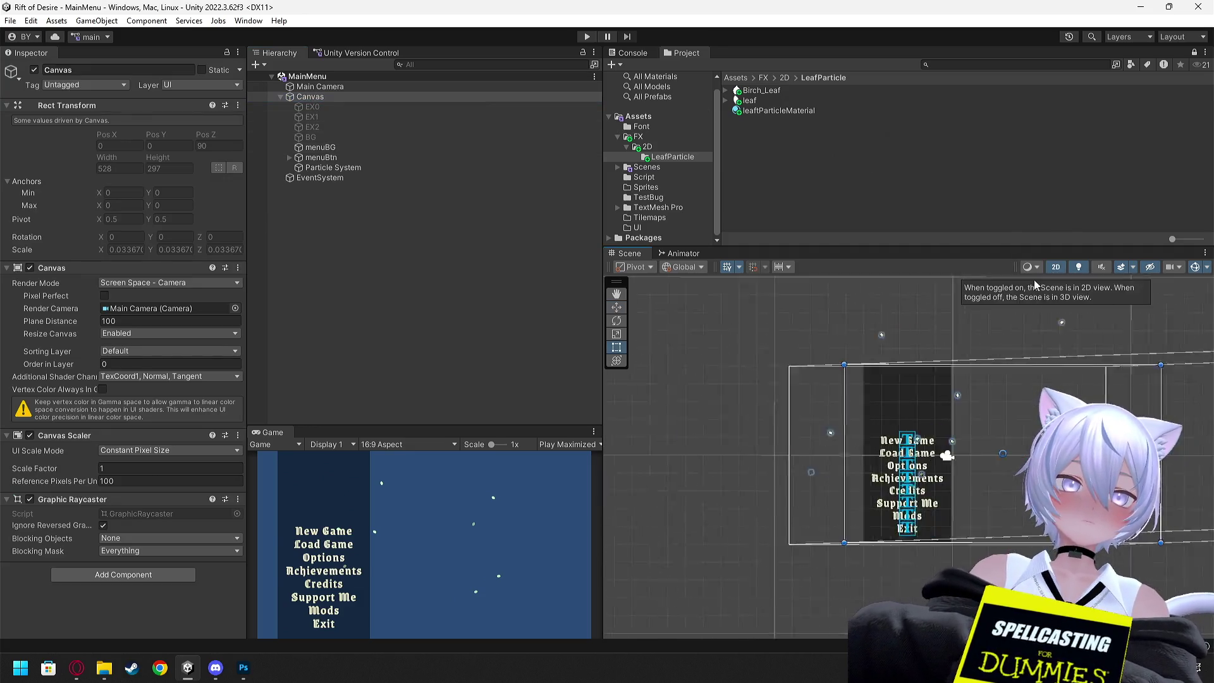
key("t")
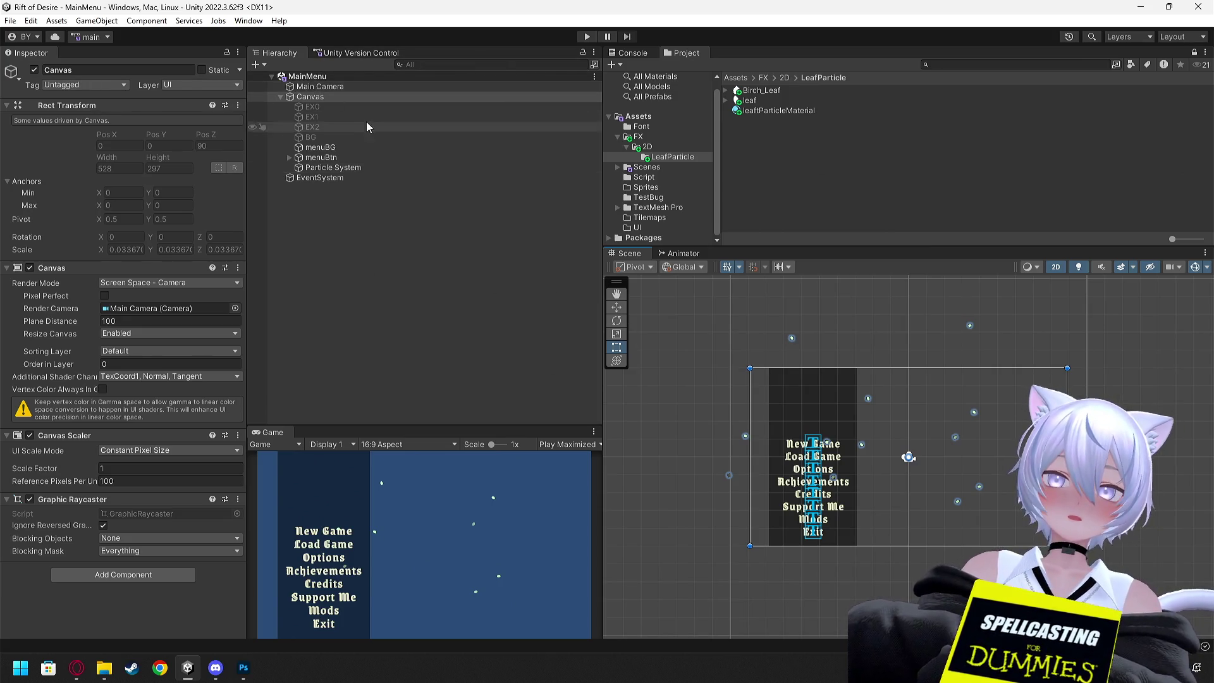
left_click(320, 106)
left_click(323, 118)
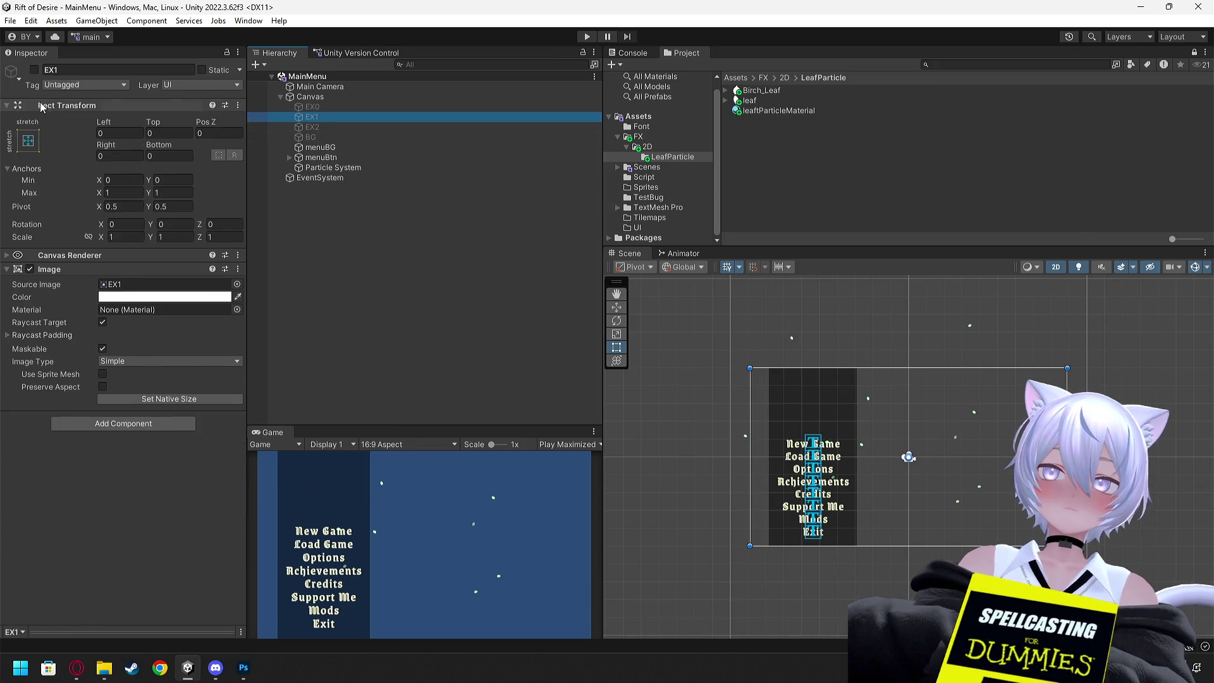
left_click(34, 70)
left_click(587, 37)
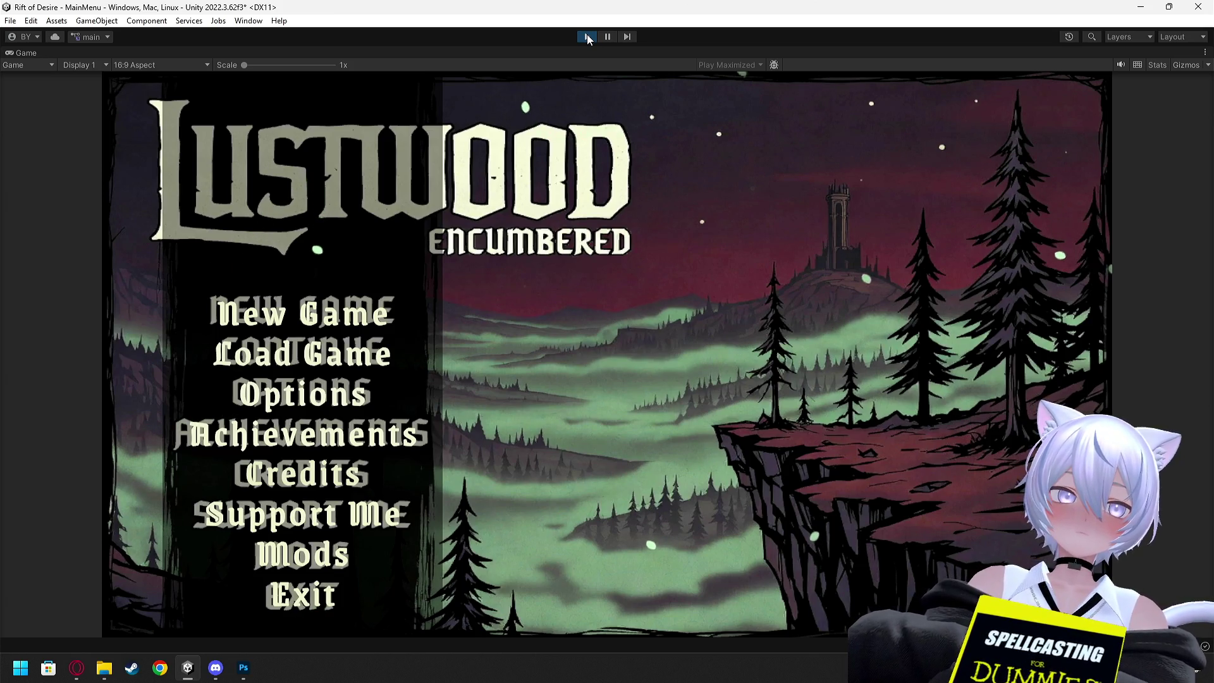
left_click(587, 38)
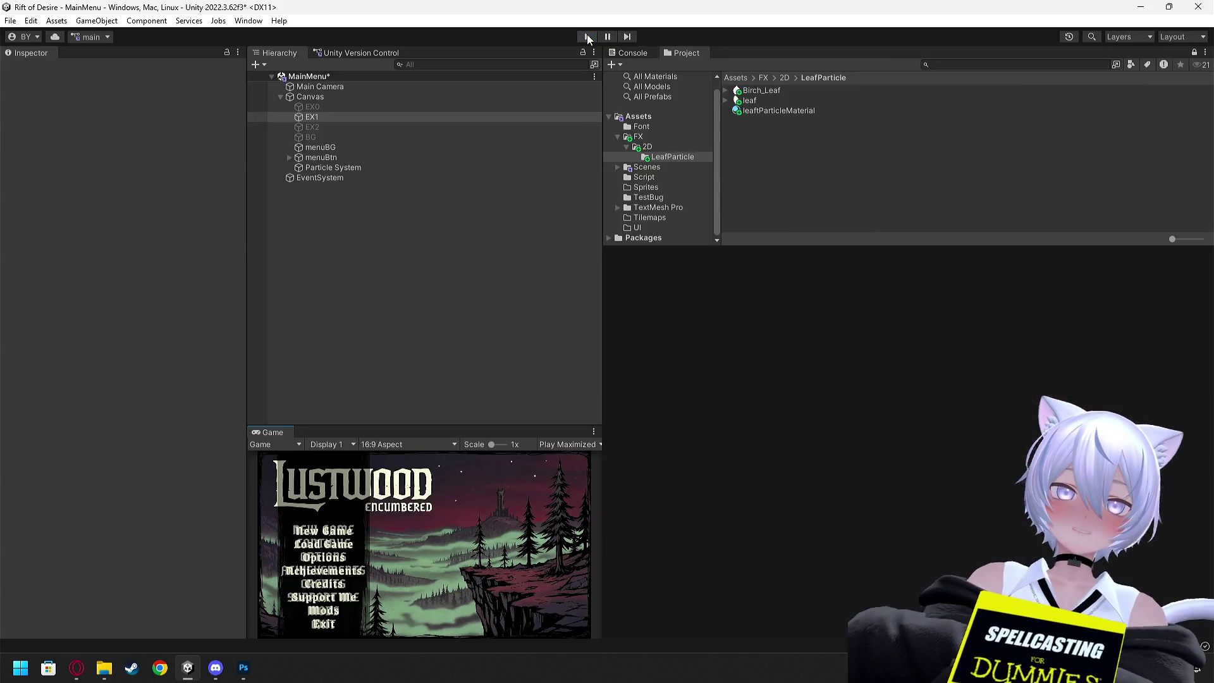
- Sample a purple from the menu artwork for Start Color and adjust it to hex 695874
left_click(760, 111)
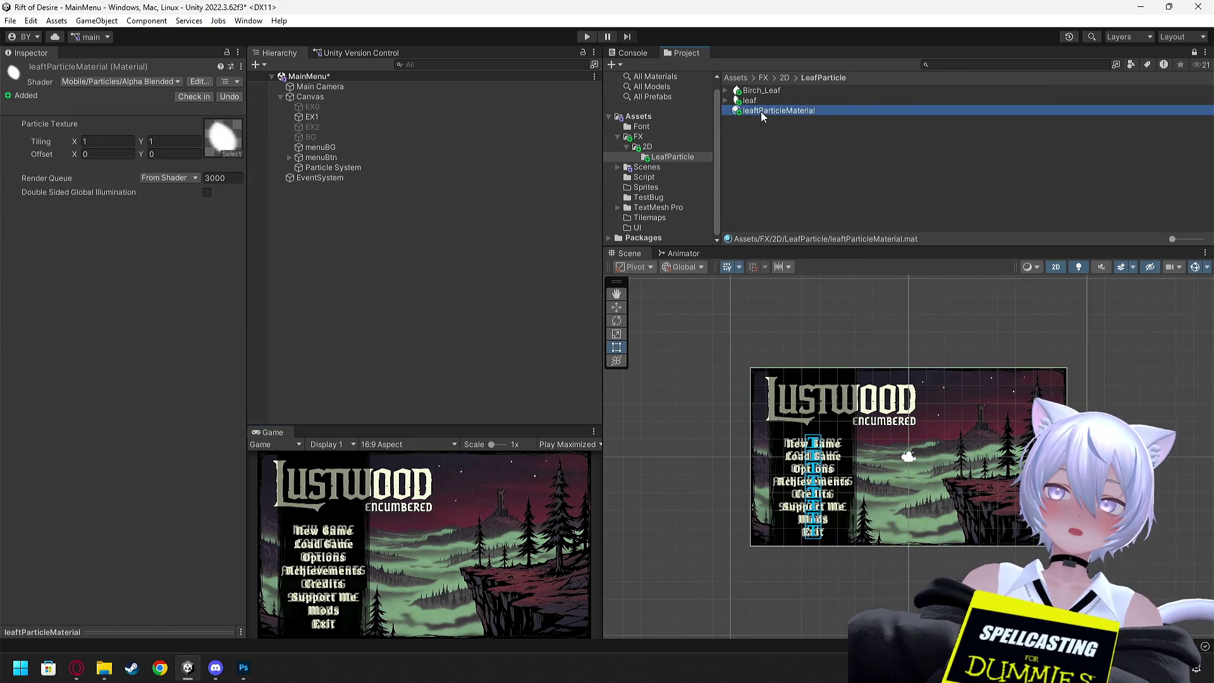
left_click(329, 166)
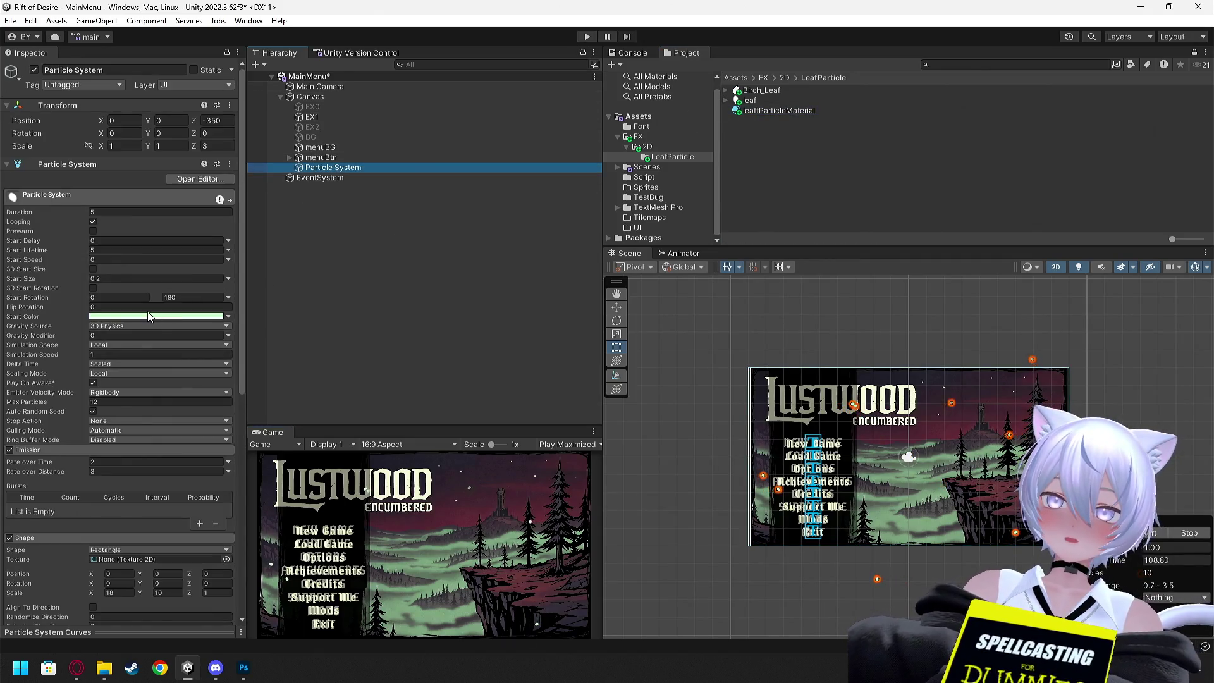
left_click(199, 316)
left_click(211, 333)
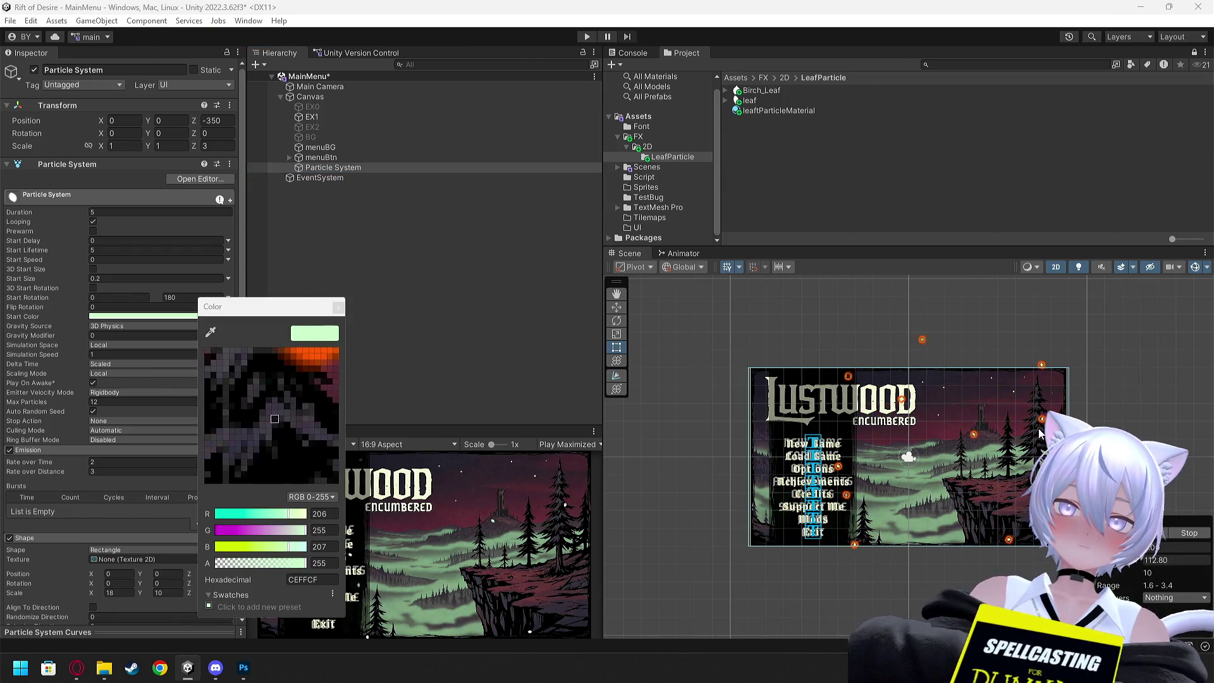
left_click(1038, 433)
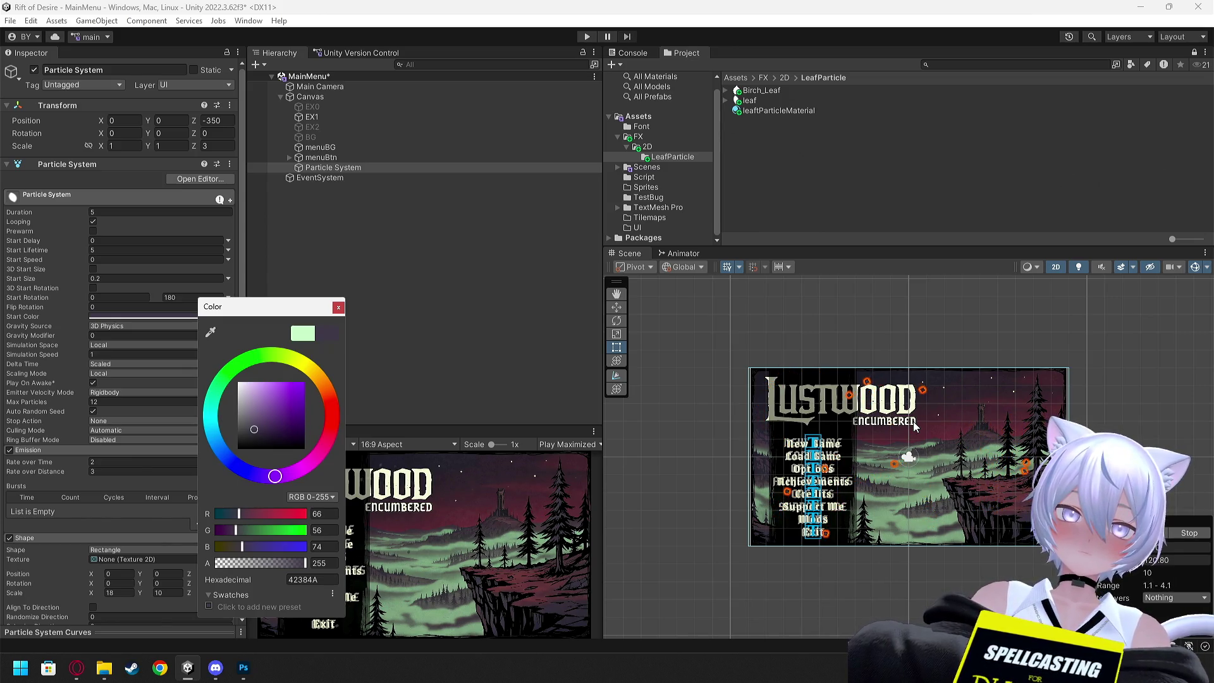
left_click(211, 331)
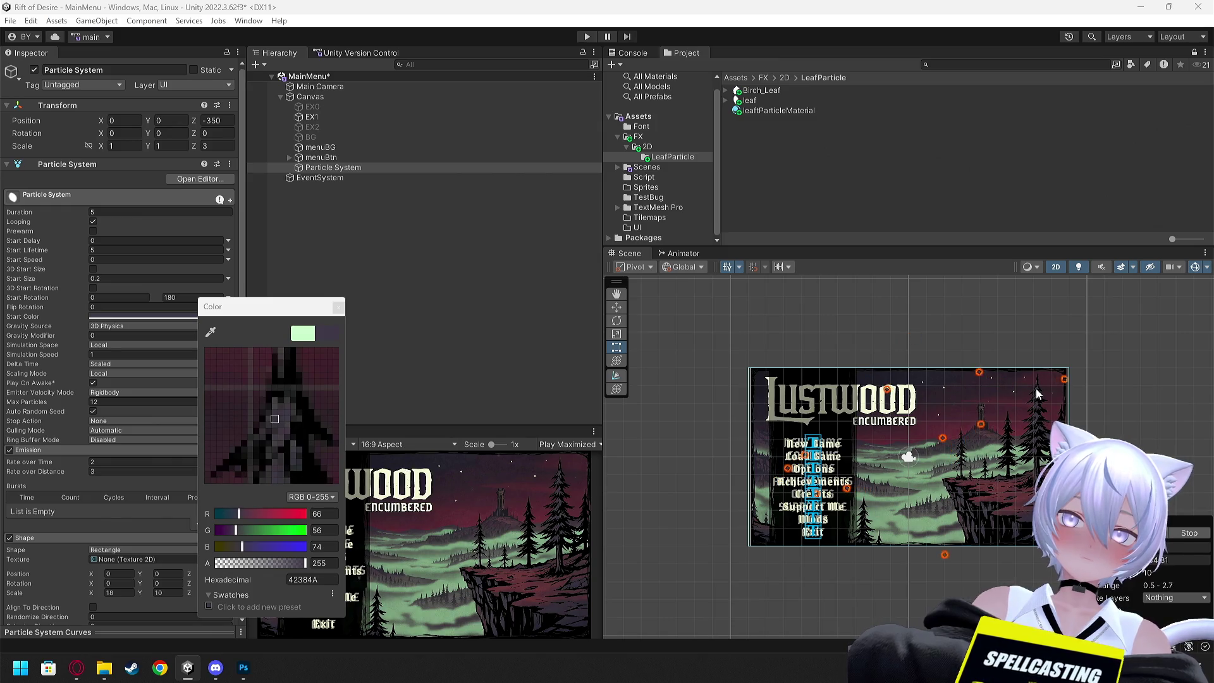
left_click(786, 427)
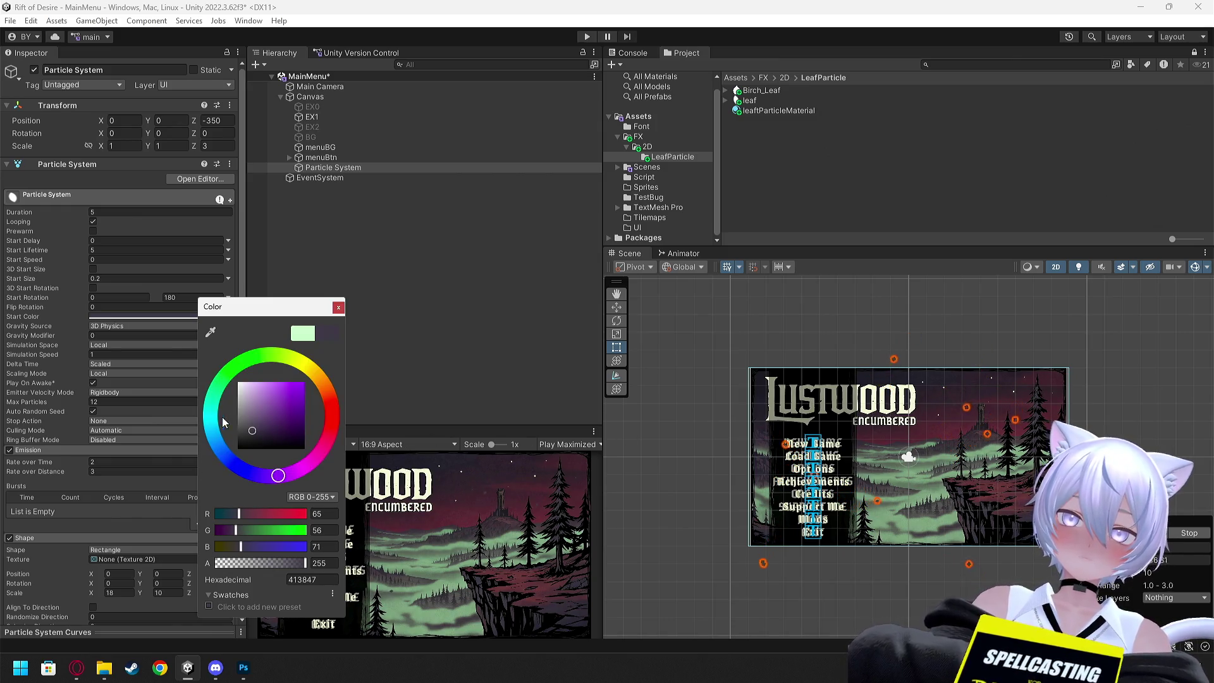
left_click(253, 419)
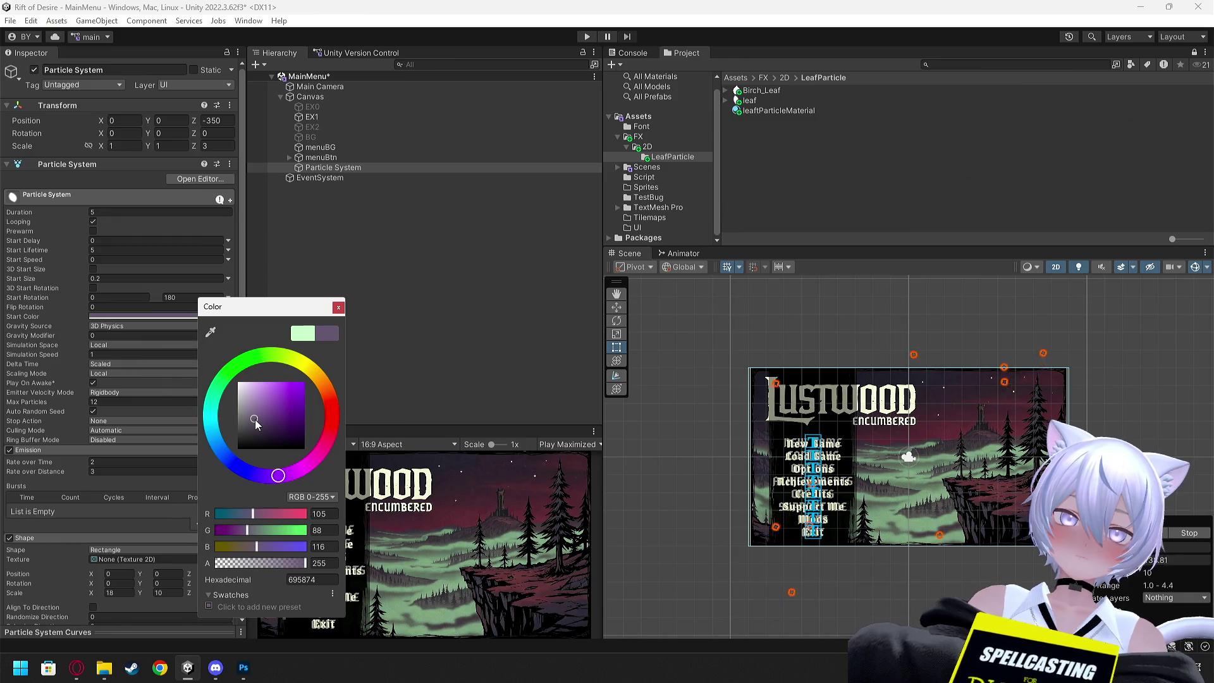
left_click(339, 308)
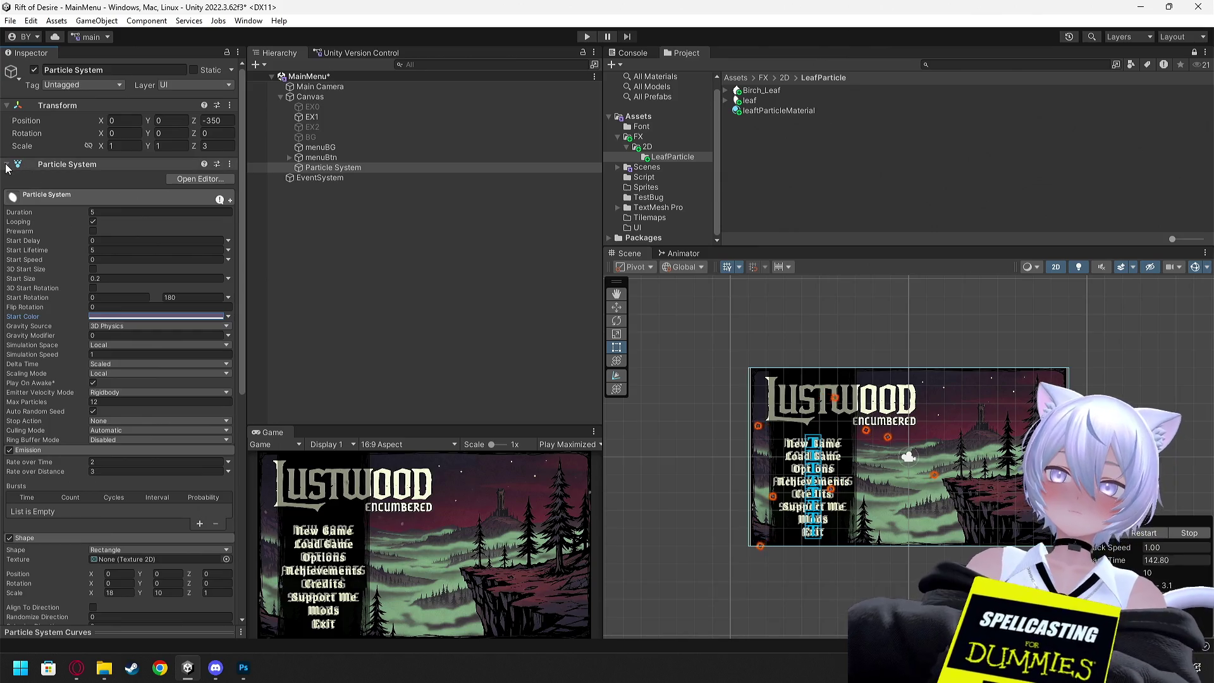
- Change the particles' Simulation Speed to 0.5 and the Shape emitter scale to X 16, Y 8
left_click(126, 353)
type("0.2")
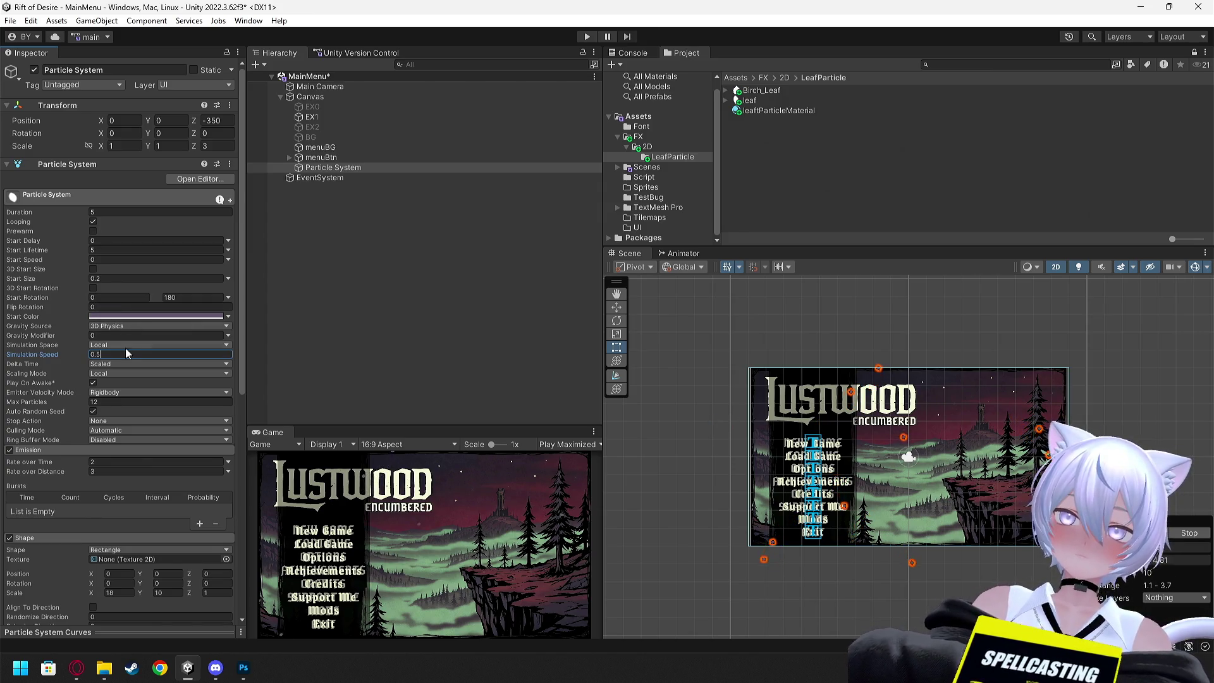
scroll(145, 381, "down", 2)
scroll(187, 417, "down", 2)
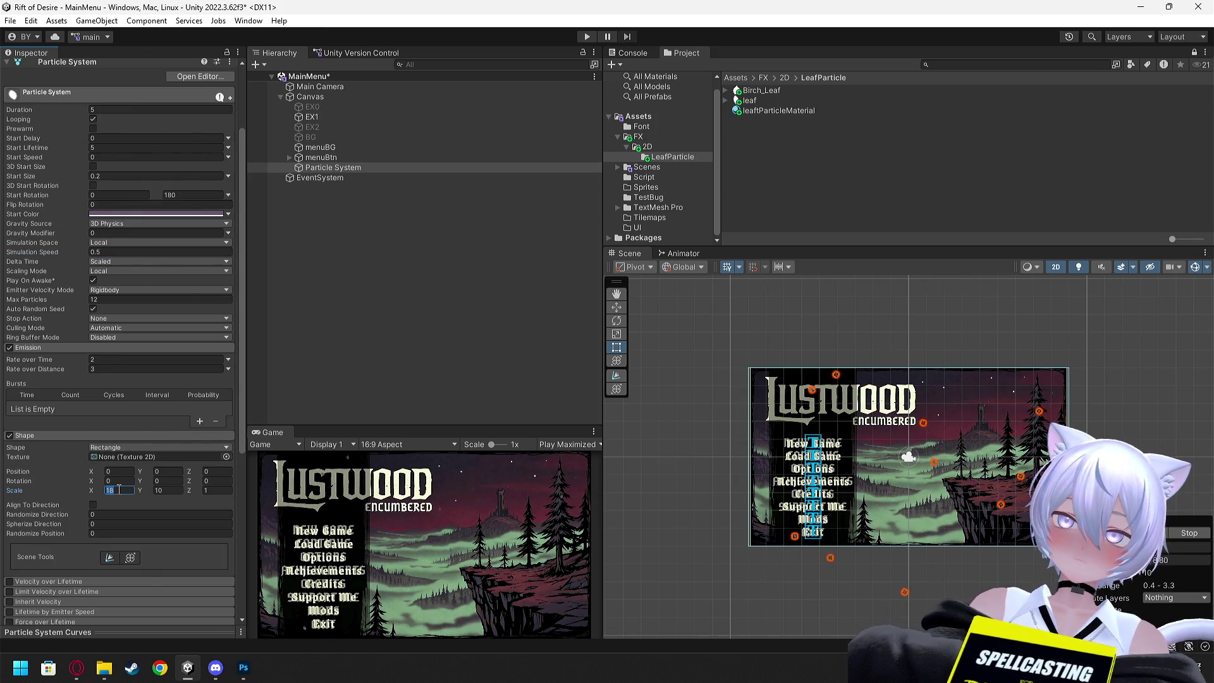
type("12")
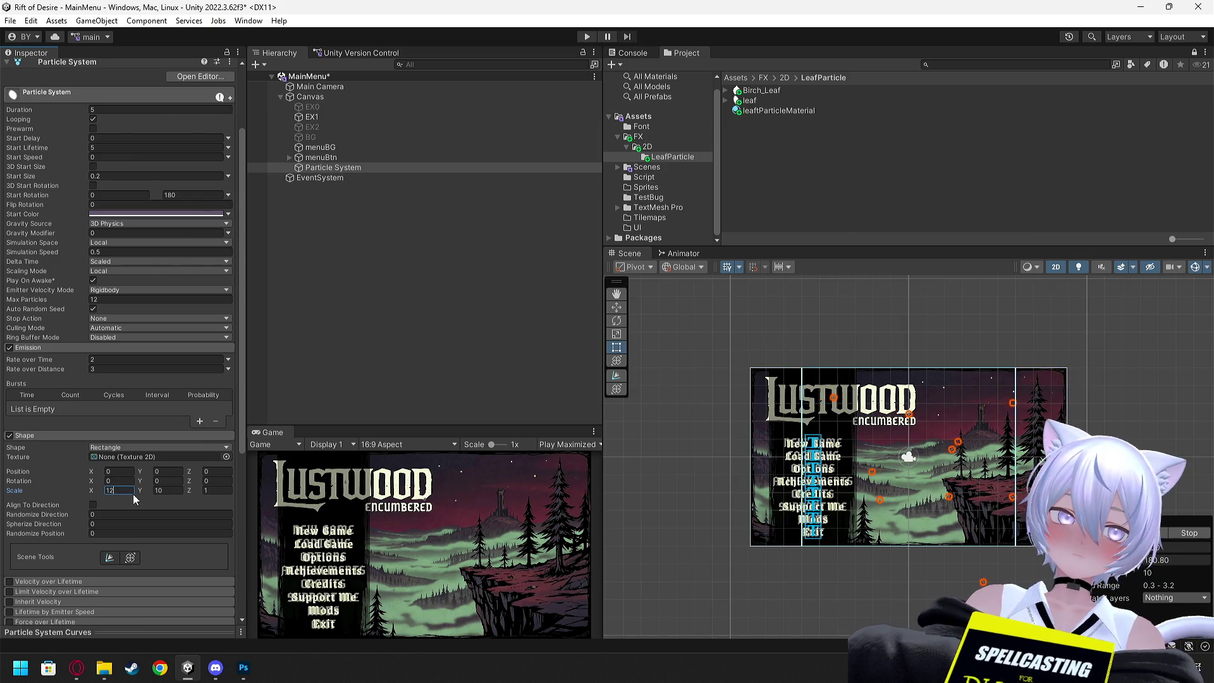
type("16")
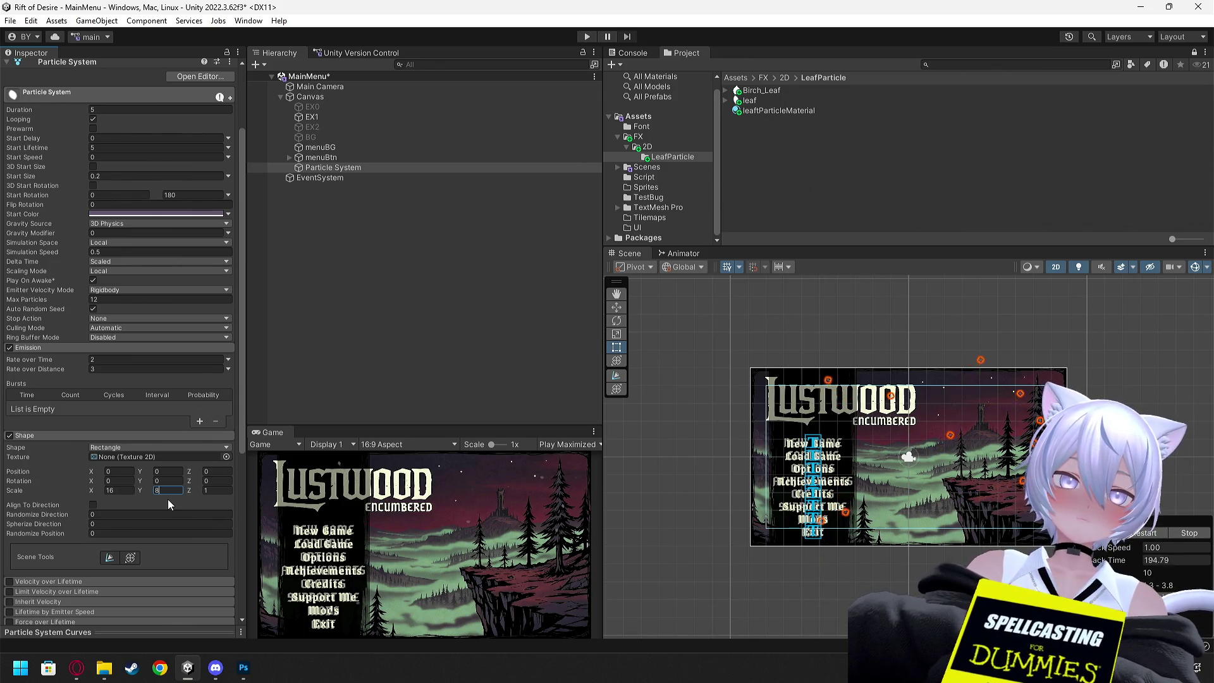
- Deselect the Particle System and check pending changes in Unity Version Control, then return to the Hierarchy
left_click(355, 325)
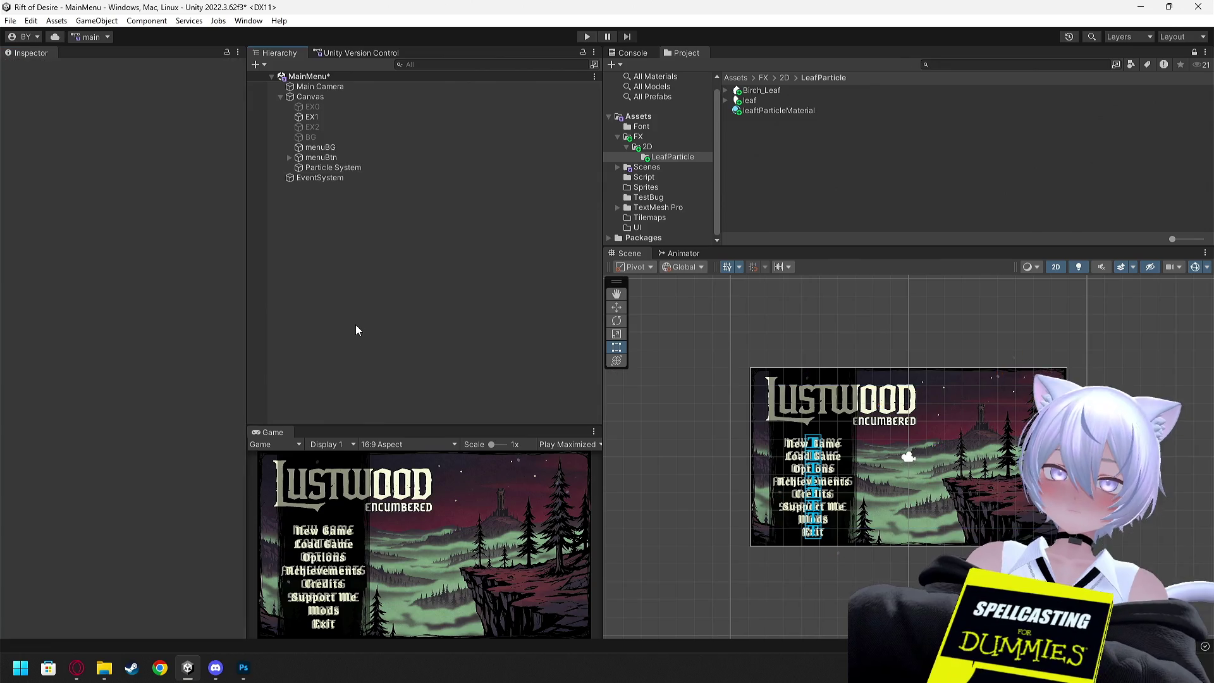
left_click(348, 53)
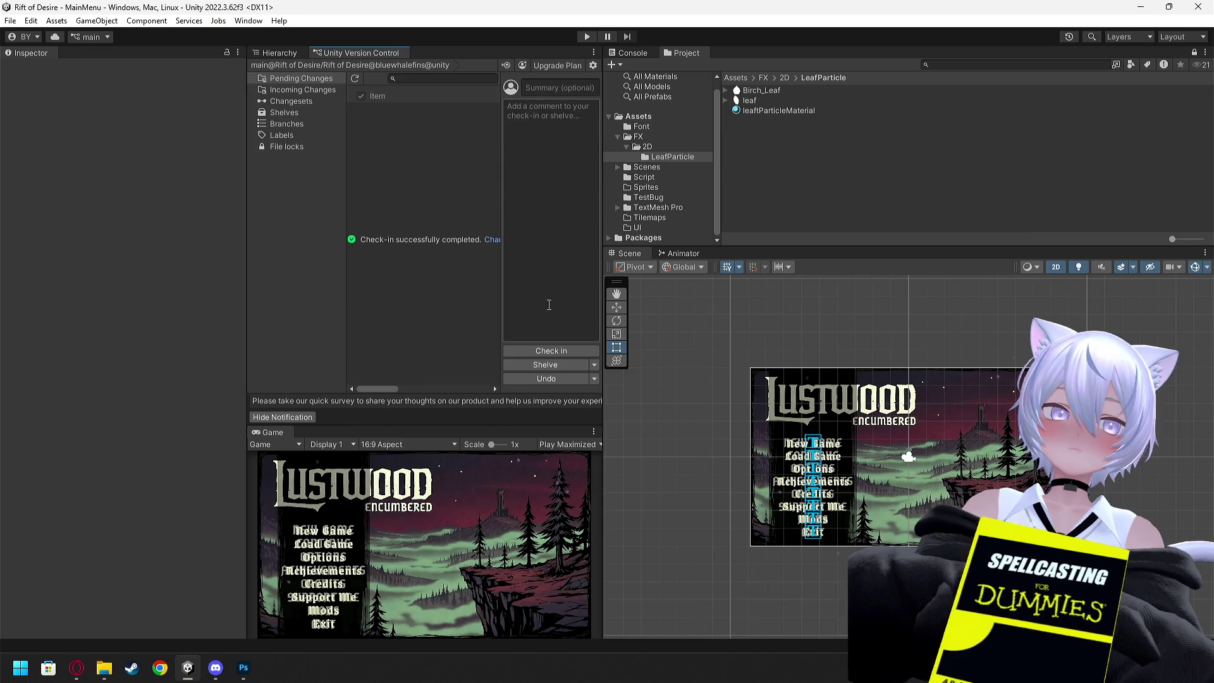
left_click(268, 52)
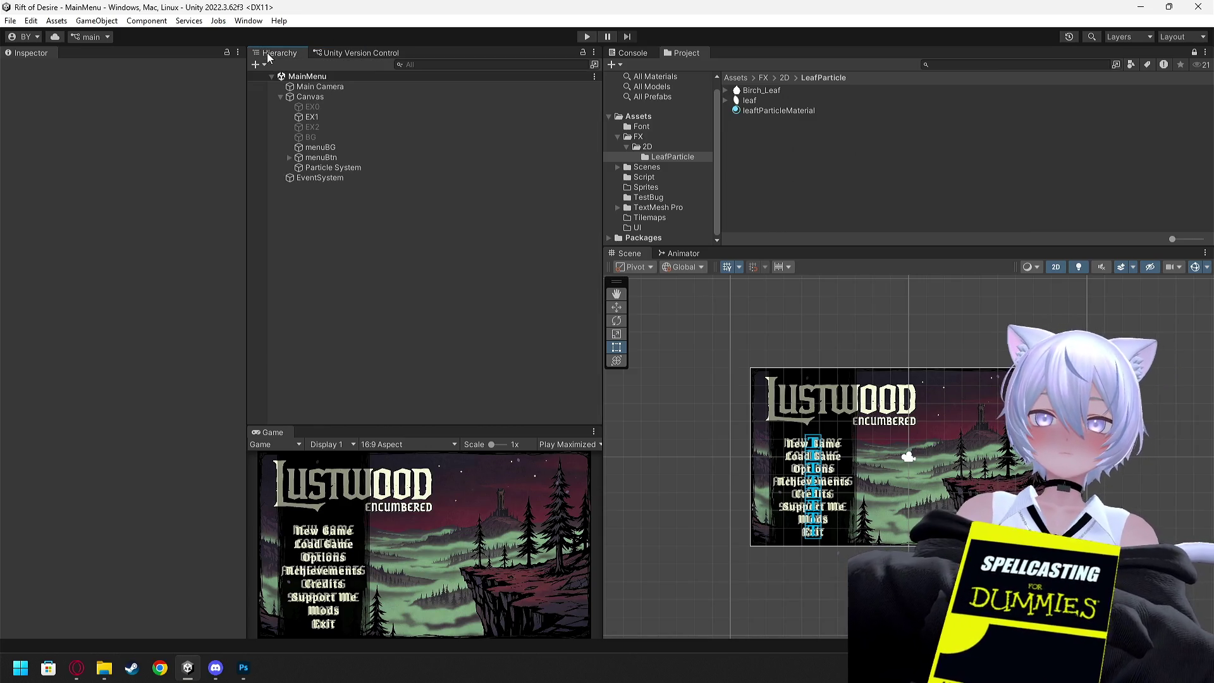
- Deactivate the EX1 background object and enter Play mode to preview the particles
left_click(330, 120)
left_click(34, 69)
left_click(394, 267)
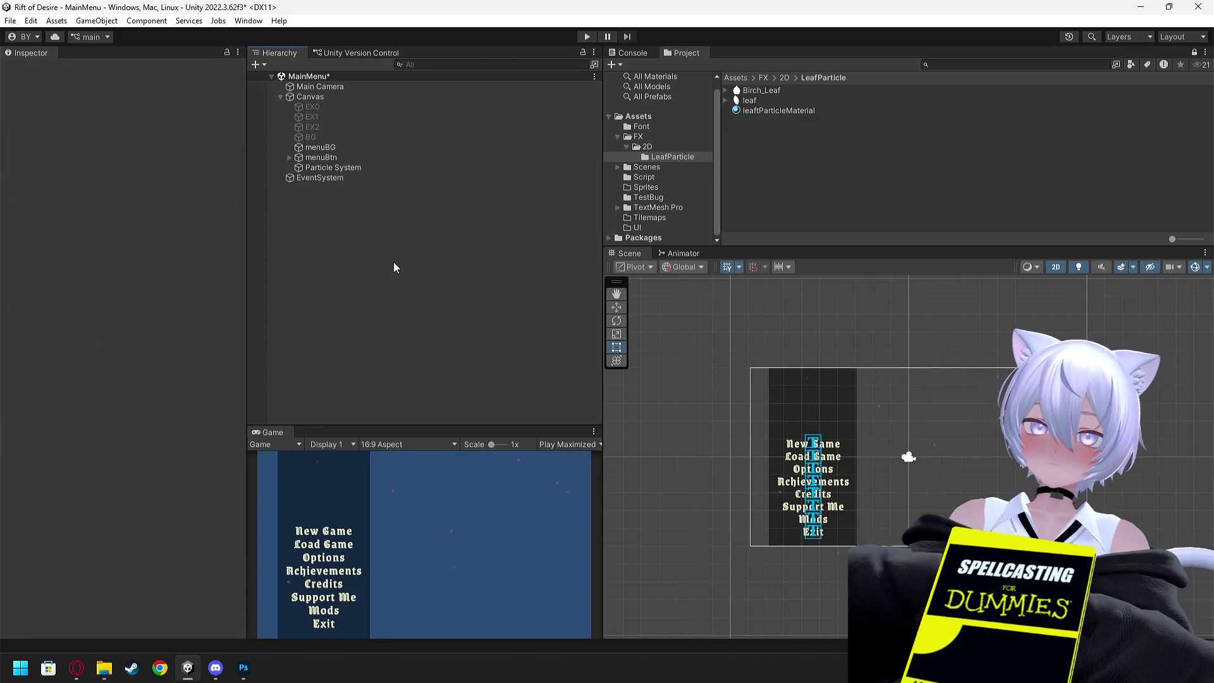
left_click(586, 37)
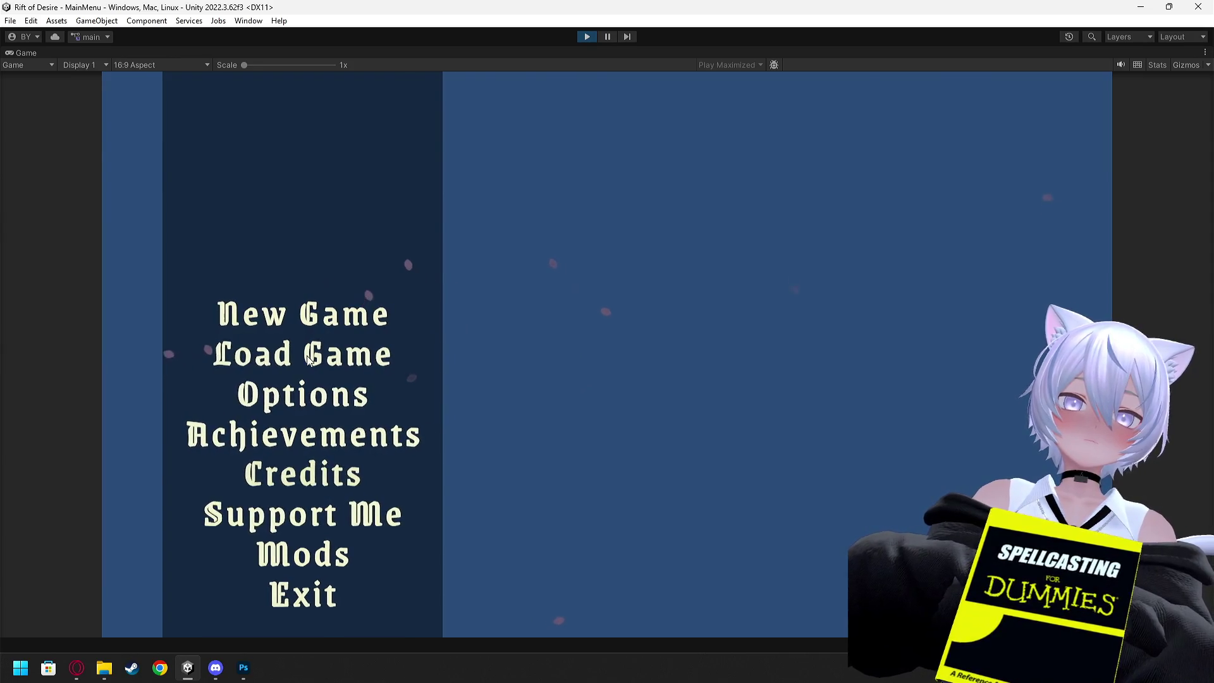
- Stop Play mode, briefly bring up the leaf particle tutorial video in Opera, then close the browser
left_click(585, 38)
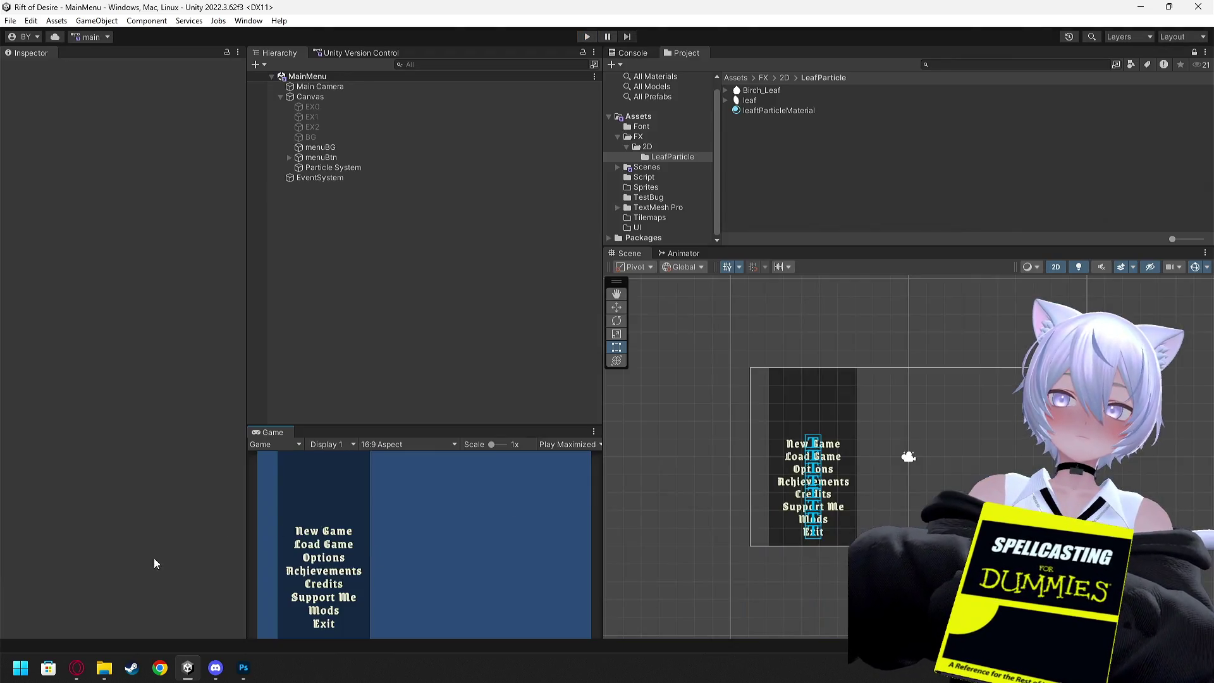
mouse_move(76, 667)
left_click(218, 587)
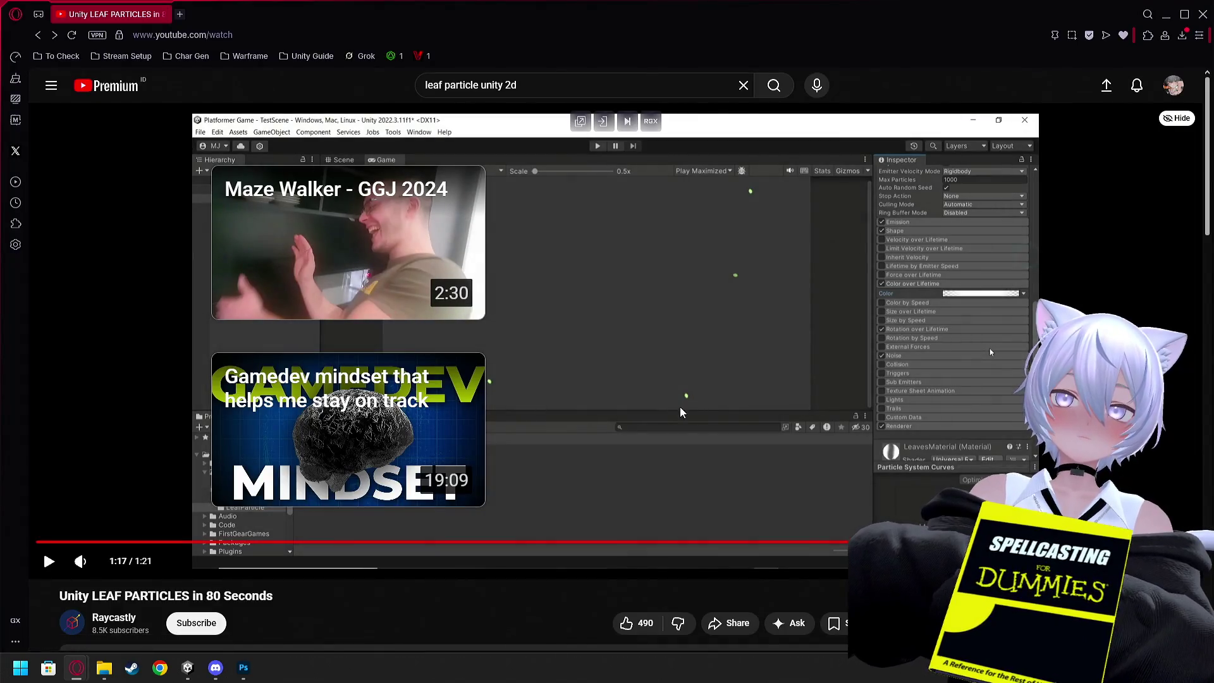
left_click(1201, 16)
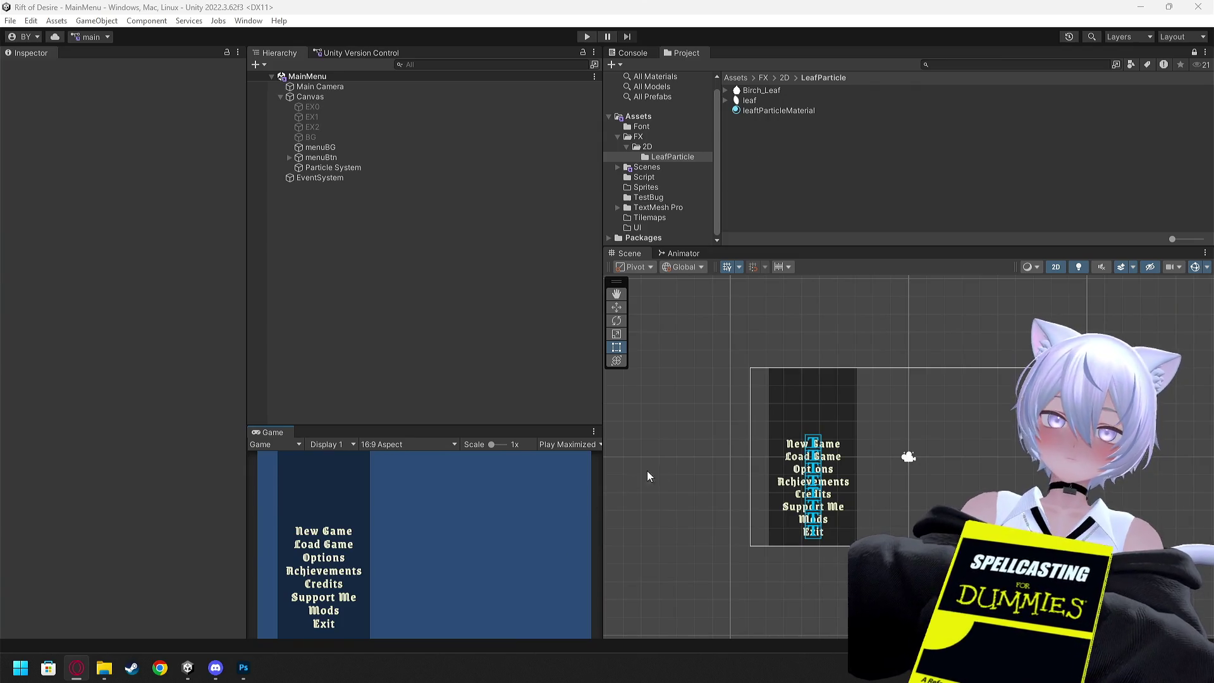
- Zoom and pan to the menu canvas, then inspect menuBG, menuBtn and the Particle System settings
left_click_drag(691, 453, 650, 411)
scroll(872, 441, "up", 2)
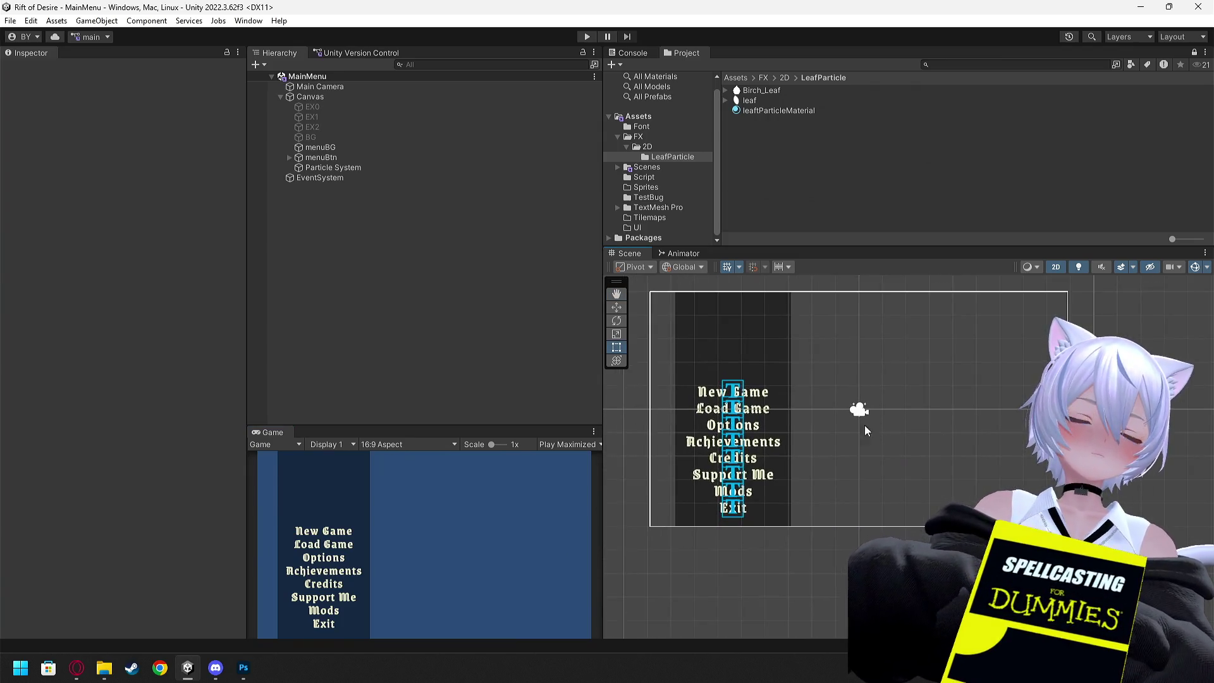
scroll(866, 430, "up", 1)
left_click_drag(860, 437, 848, 479)
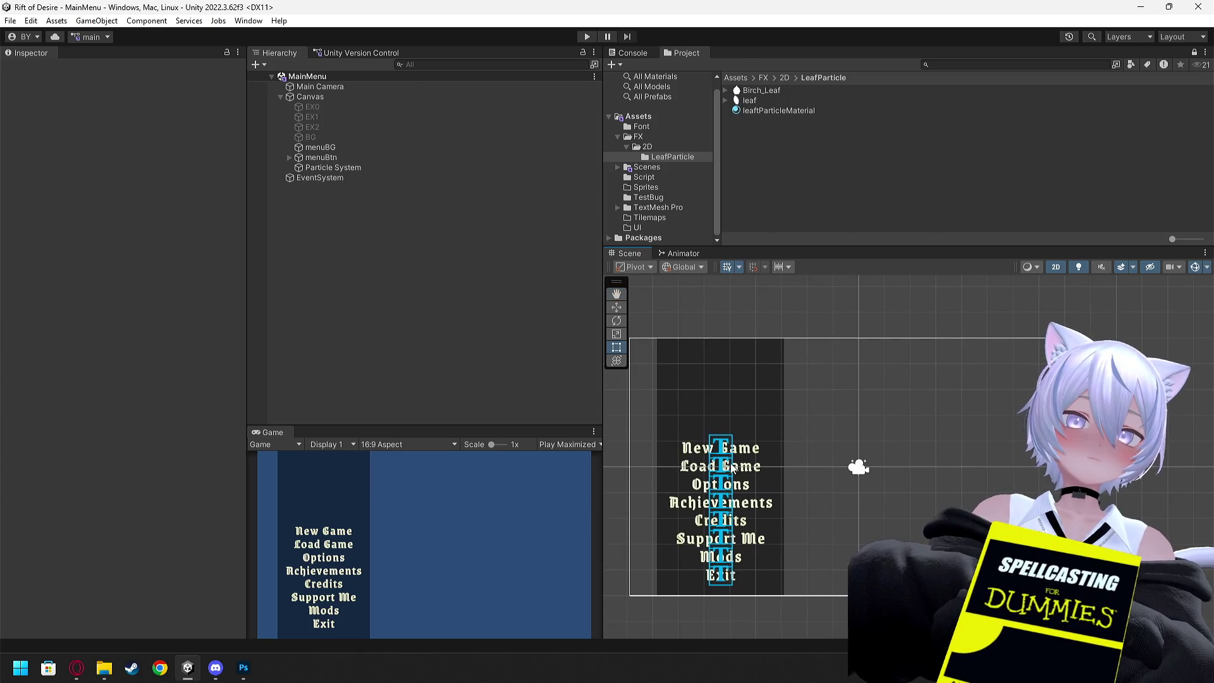
left_click(323, 158)
left_click(330, 167)
left_click(336, 150)
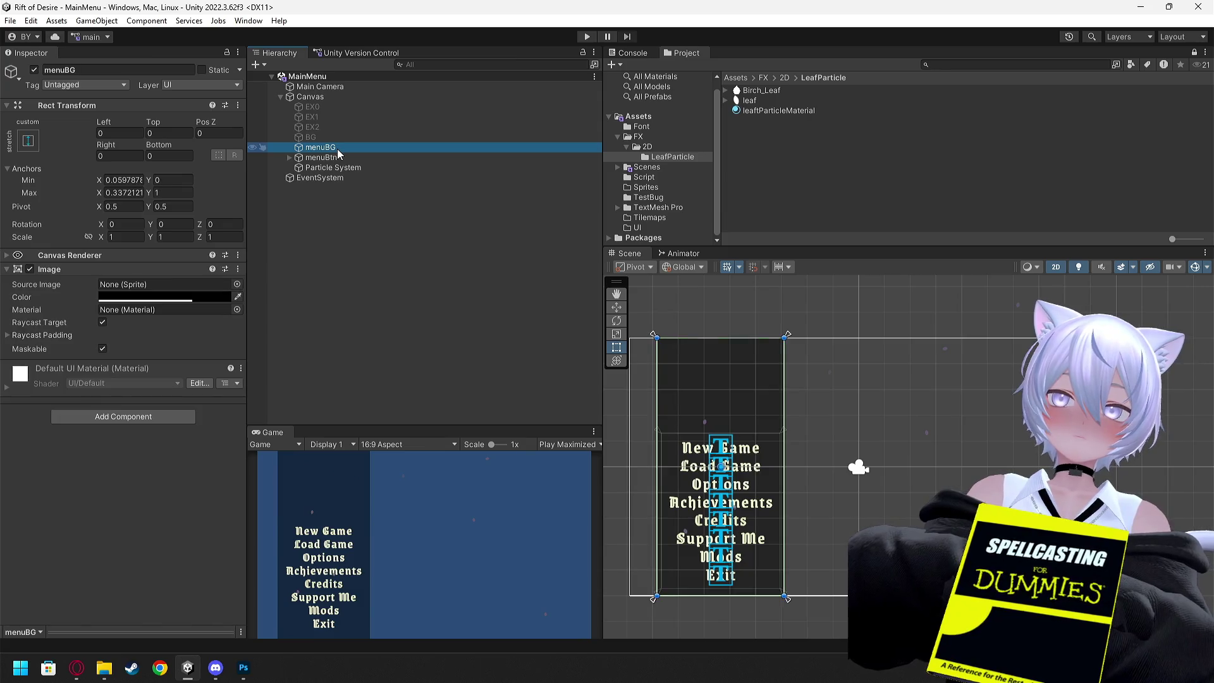
left_click(336, 157)
left_click(348, 168)
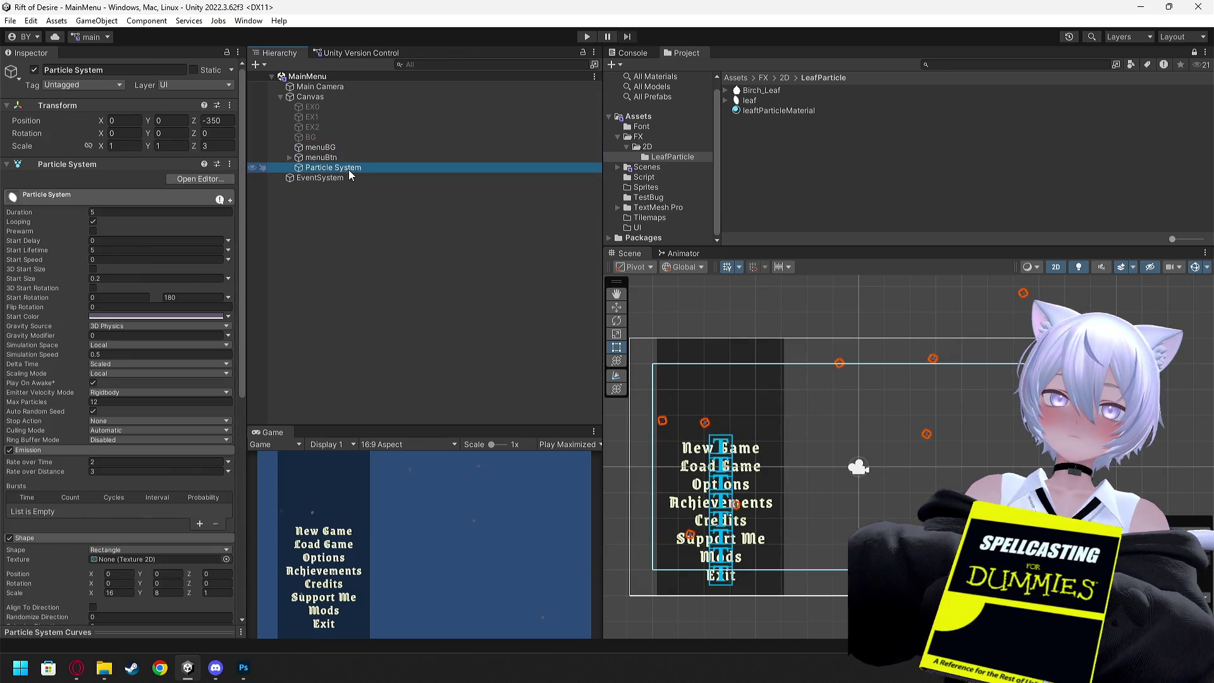